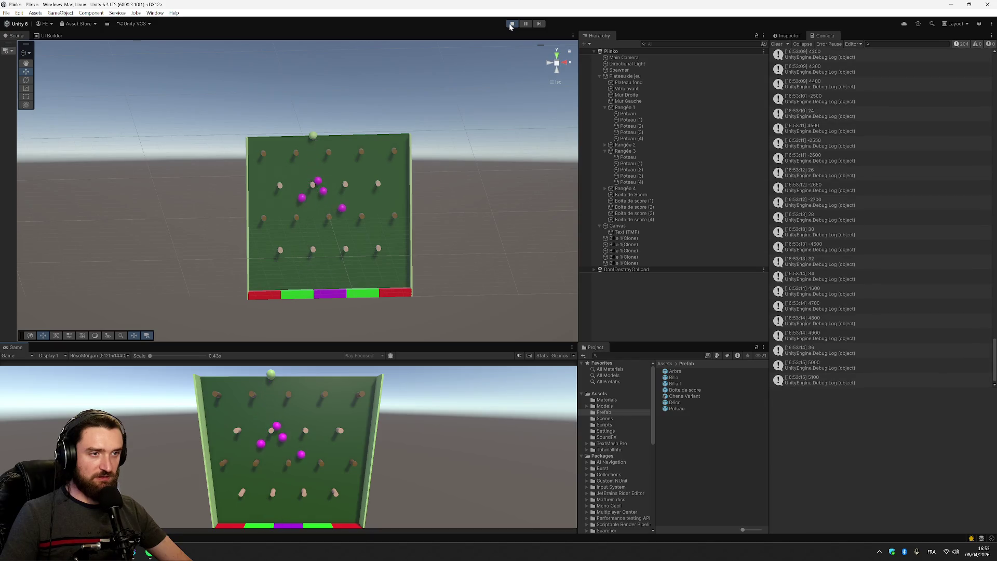
Show the Inspector instead of the Console and step through the Rangée 3 Poteau pegs and the row.
{"action": "left_click", "coordinate": [633, 170]}
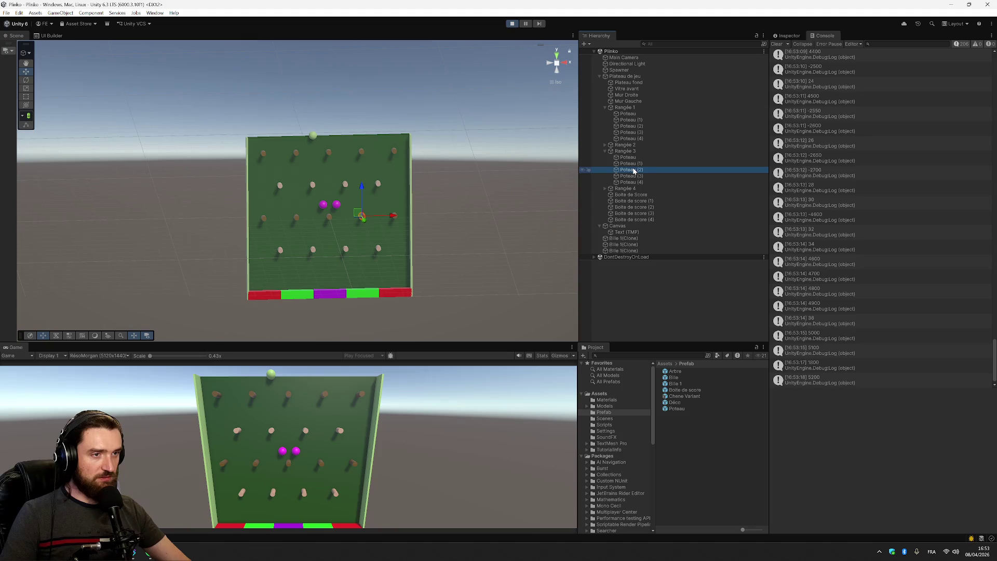
{"action": "left_click", "coordinate": [633, 157]}
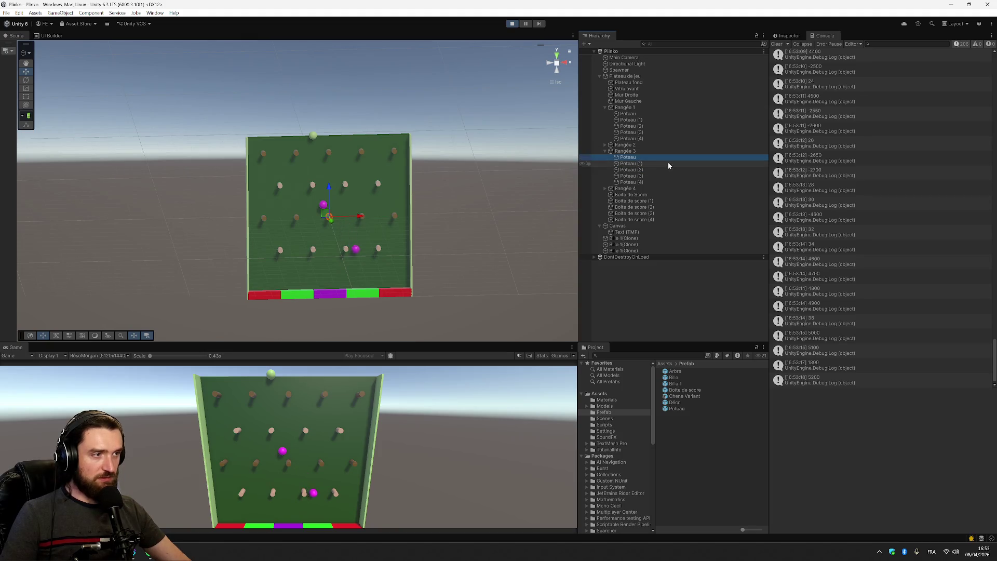
{"action": "left_click", "coordinate": [788, 36]}
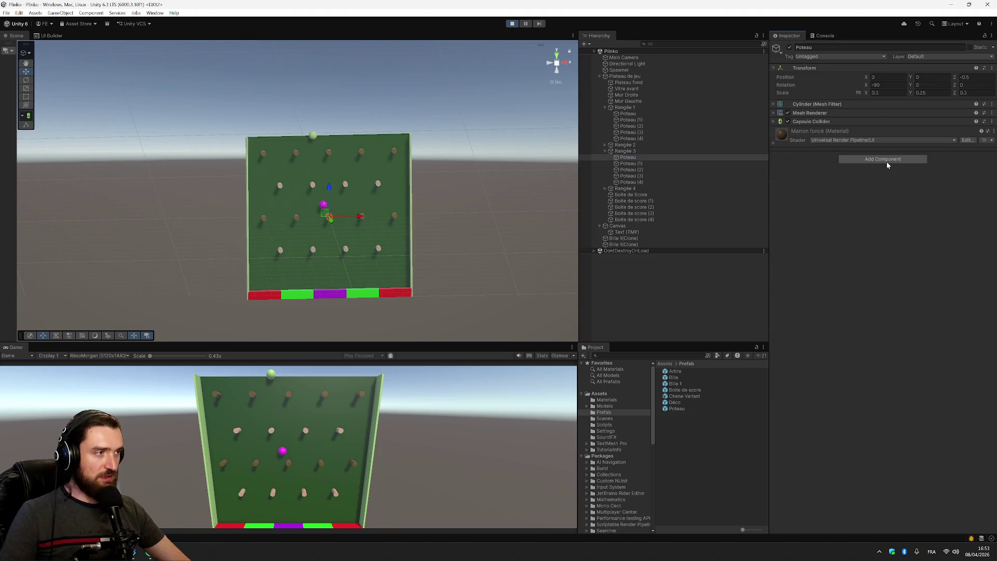
{"action": "left_click", "coordinate": [631, 164]}
{"action": "left_click", "coordinate": [630, 157]}
{"action": "left_click", "coordinate": [640, 170]}
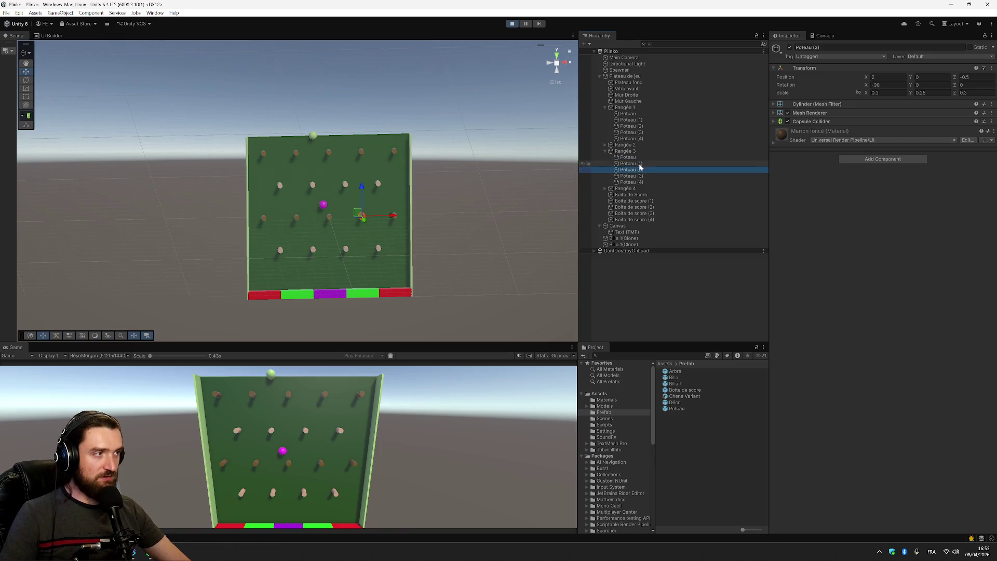
{"action": "left_click", "coordinate": [642, 164]}
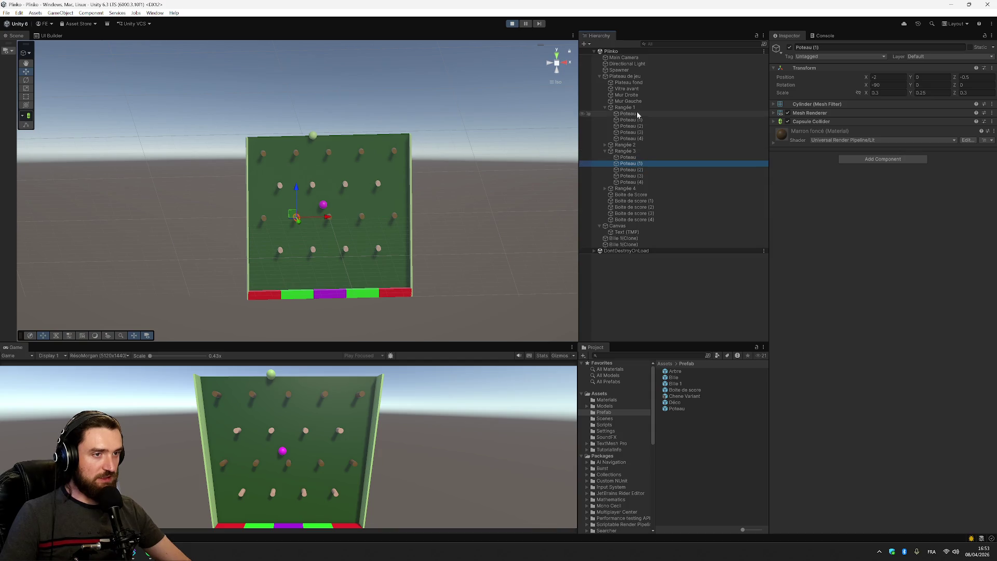
{"action": "left_click", "coordinate": [643, 150]}
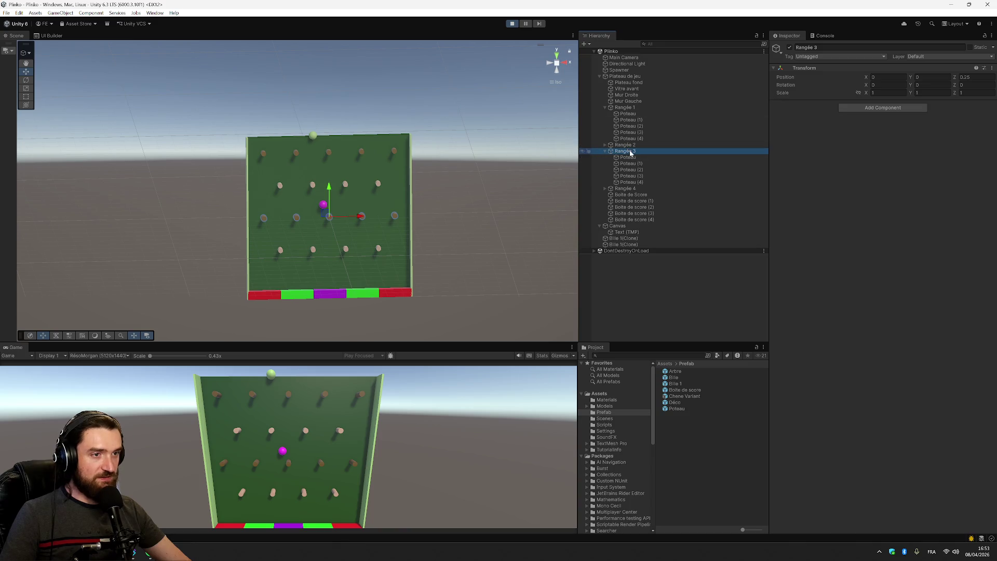
{"action": "left_click", "coordinate": [633, 158]}
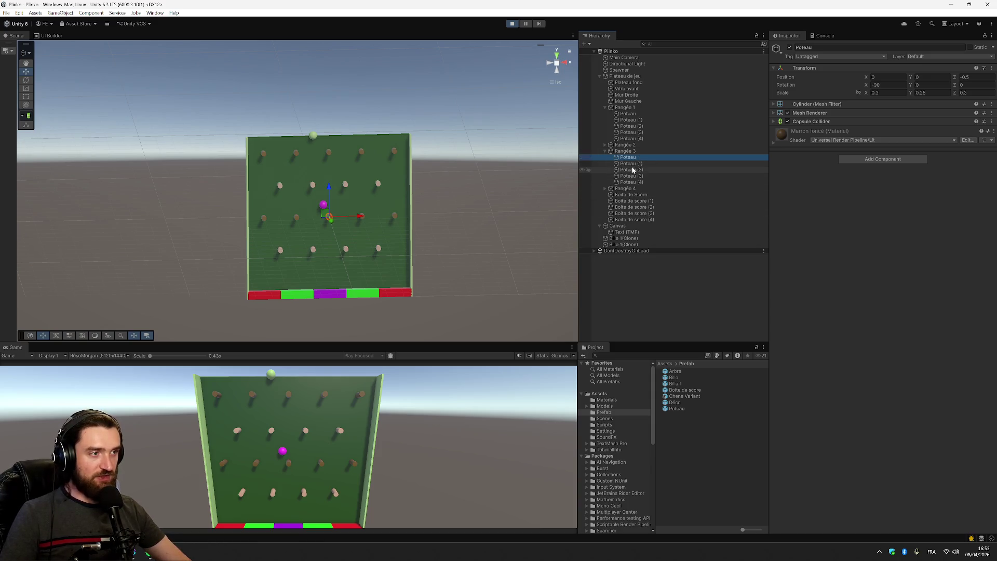
Inspect Main Camera and Directional Light, viewing the board from the Left and Back.
{"action": "left_click", "coordinate": [638, 59]}
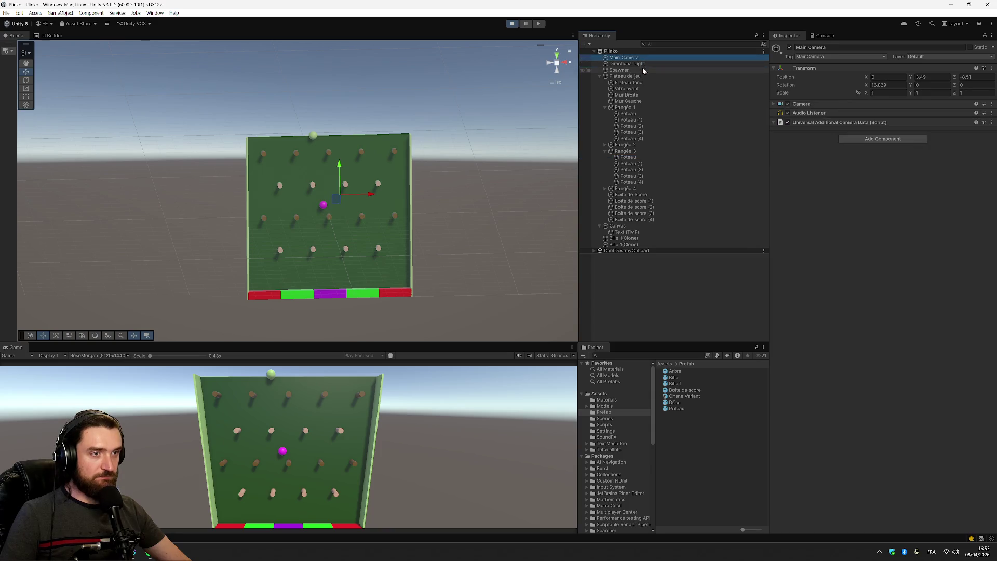
{"action": "left_click", "coordinate": [643, 68]}
{"action": "left_click", "coordinate": [642, 65]}
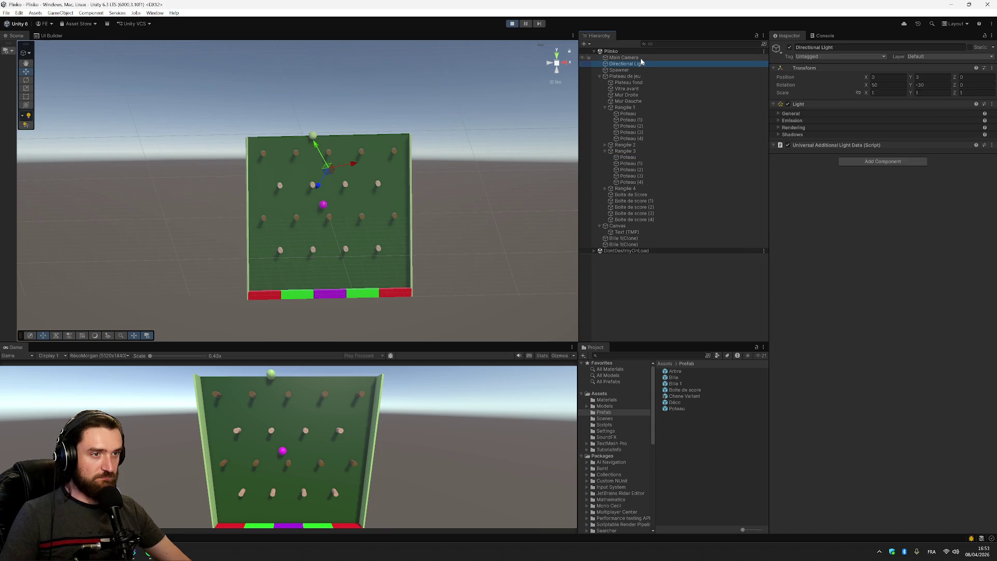
{"action": "left_click", "coordinate": [641, 59]}
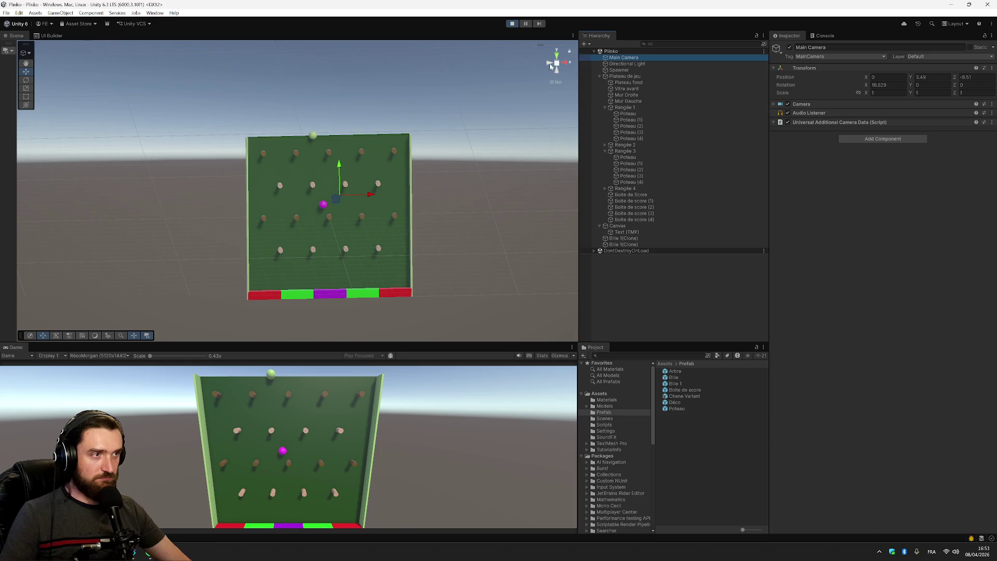
{"action": "left_click", "coordinate": [552, 66]}
{"action": "left_click", "coordinate": [613, 64]}
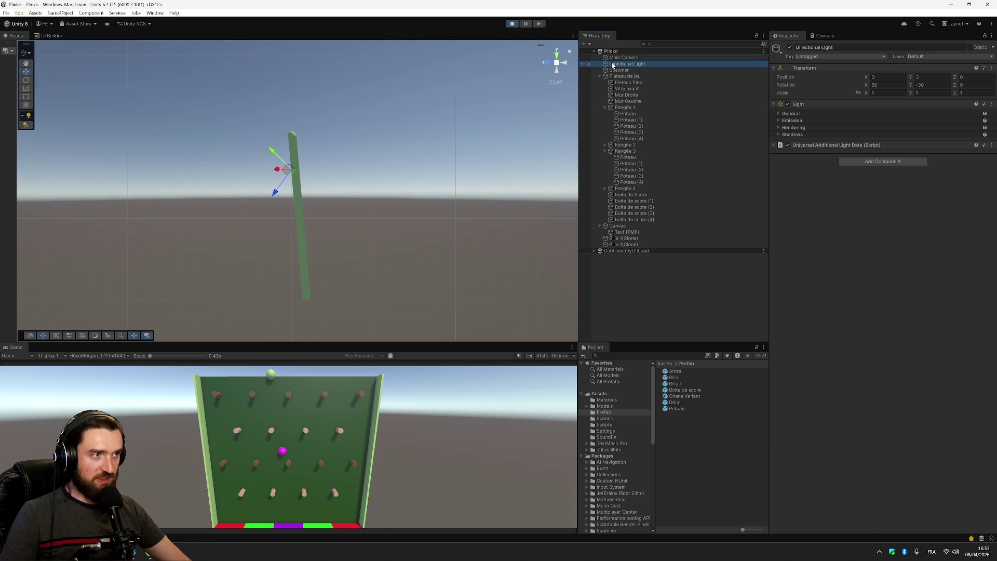
{"action": "left_click", "coordinate": [565, 66]}
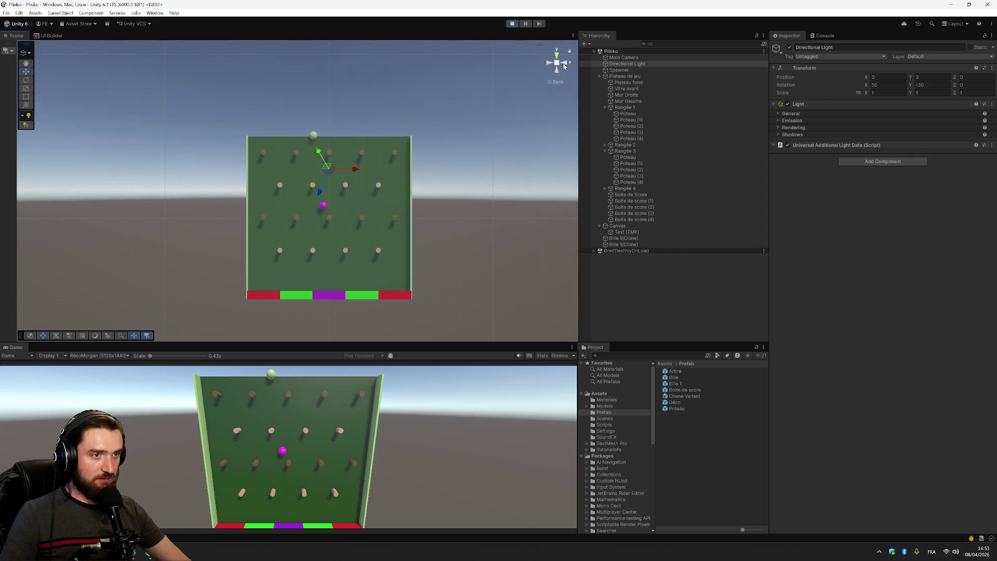
Inspect Spawner, Plateau de jeu and the Vitre avant glass's colliders from Left and Back views.
{"action": "left_click", "coordinate": [618, 70]}
{"action": "left_click", "coordinate": [624, 77]}
{"action": "left_click", "coordinate": [628, 89]}
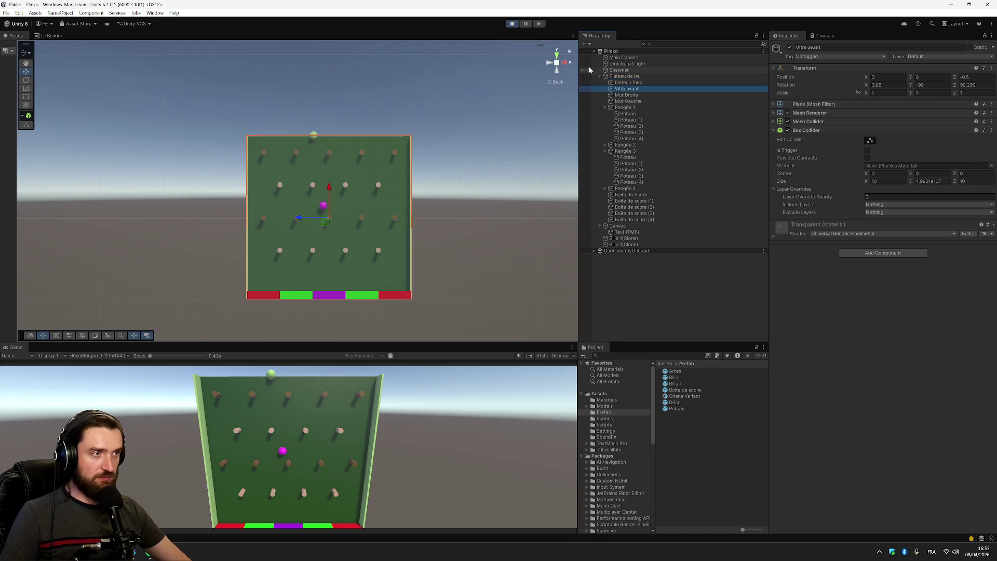
{"action": "left_click", "coordinate": [554, 65]}
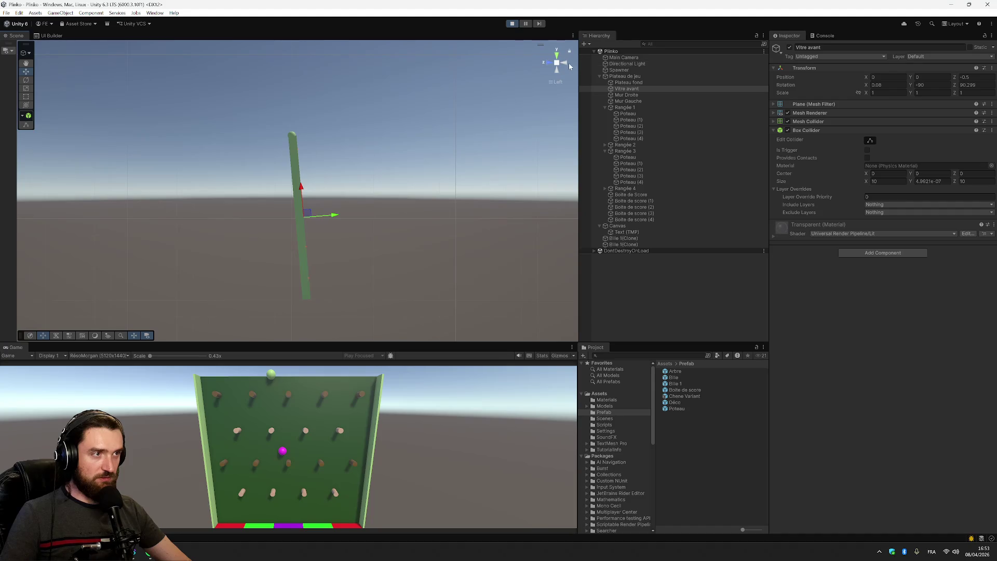
{"action": "left_click", "coordinate": [567, 64]}
{"action": "left_click", "coordinate": [641, 90]}
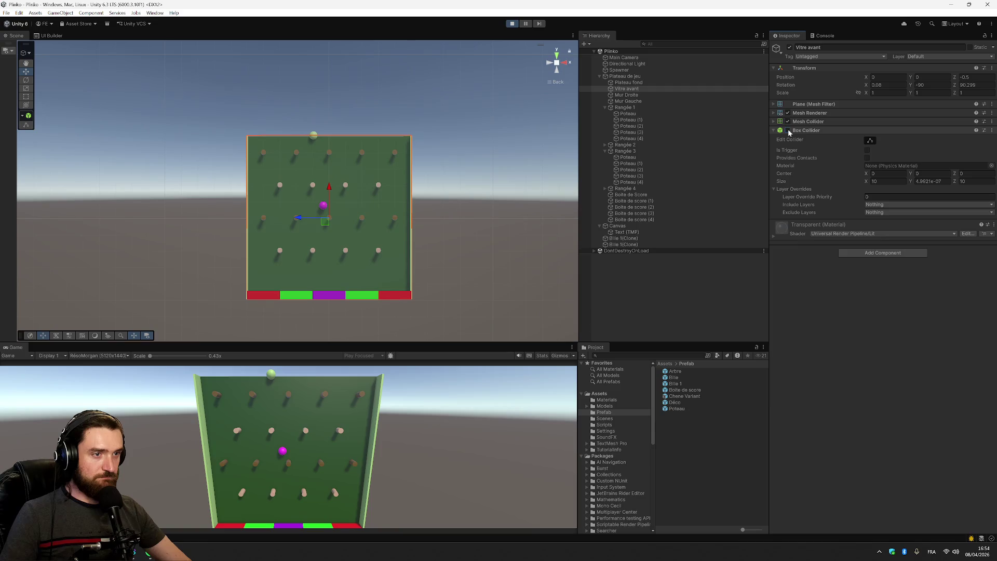
Remove the Box Collider from Vitre avant and Plateau fond, keeping the Mesh Collider, then stop play.
{"action": "left_click", "coordinate": [992, 130]}
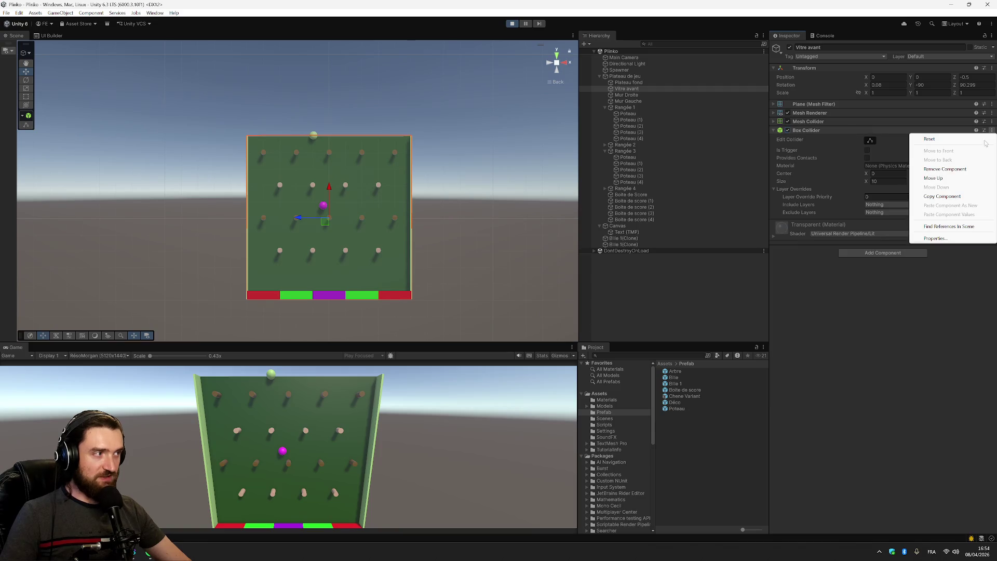
{"action": "left_click", "coordinate": [960, 167]}
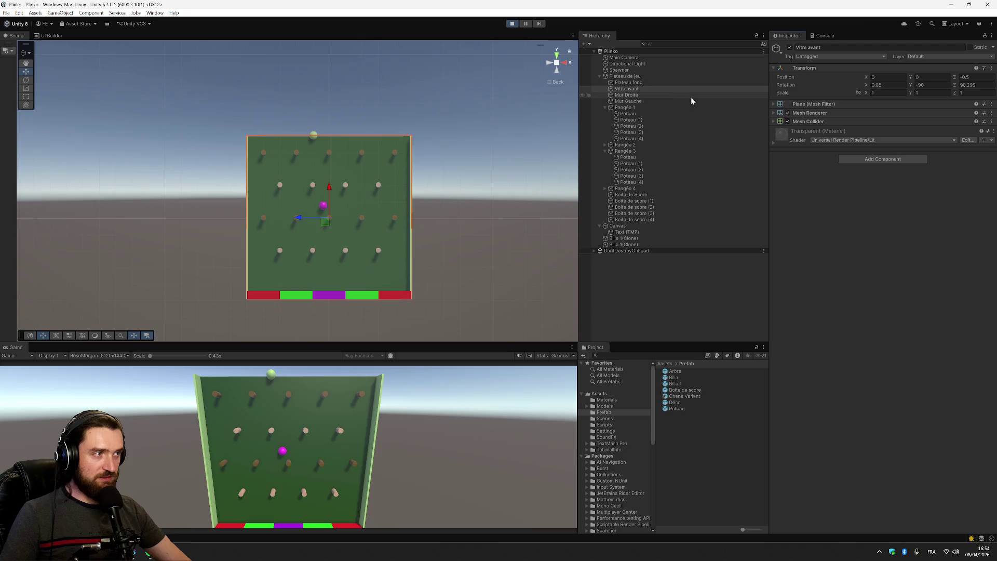
{"action": "left_click", "coordinate": [662, 81]}
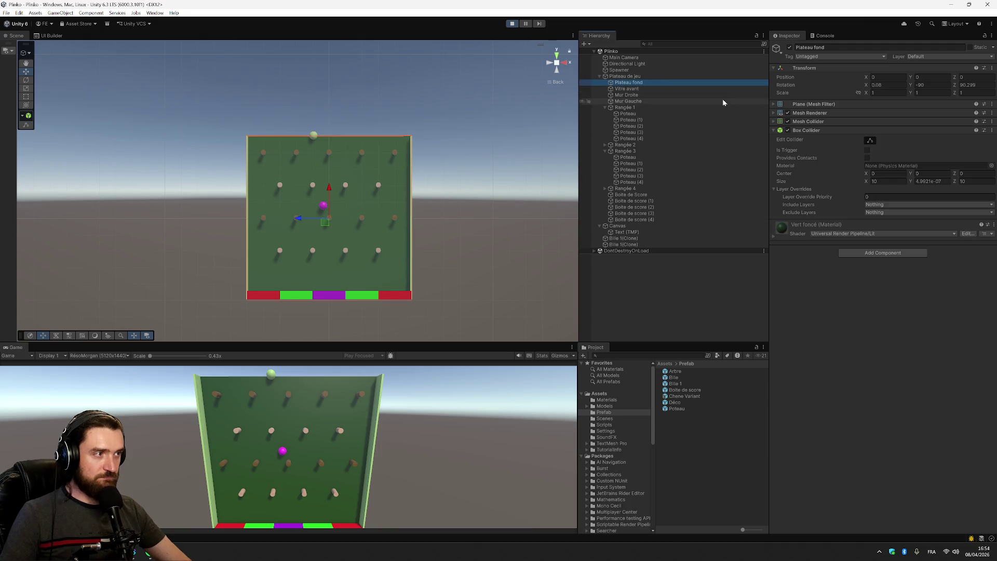
{"action": "left_click", "coordinate": [621, 77]}
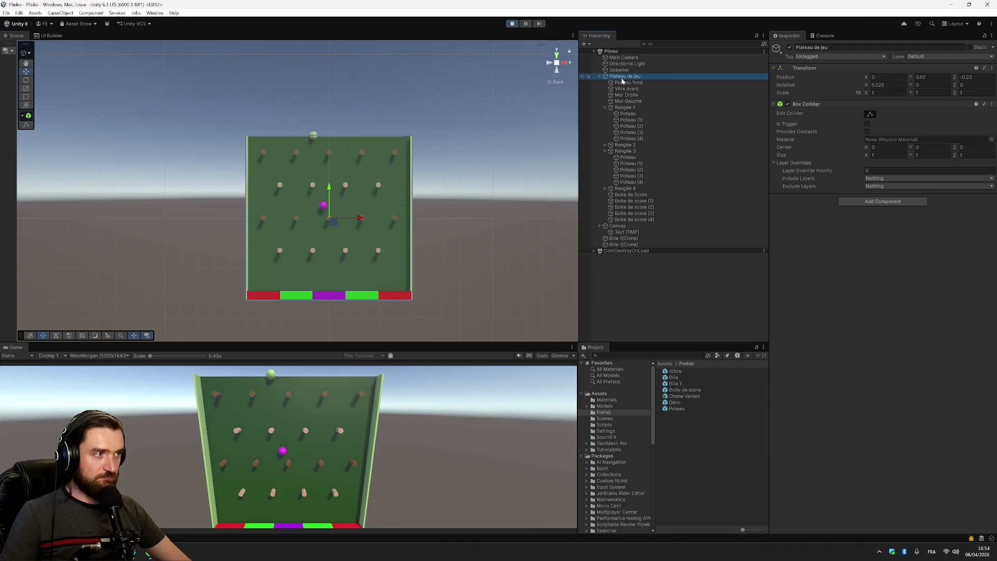
{"action": "left_click", "coordinate": [623, 83]}
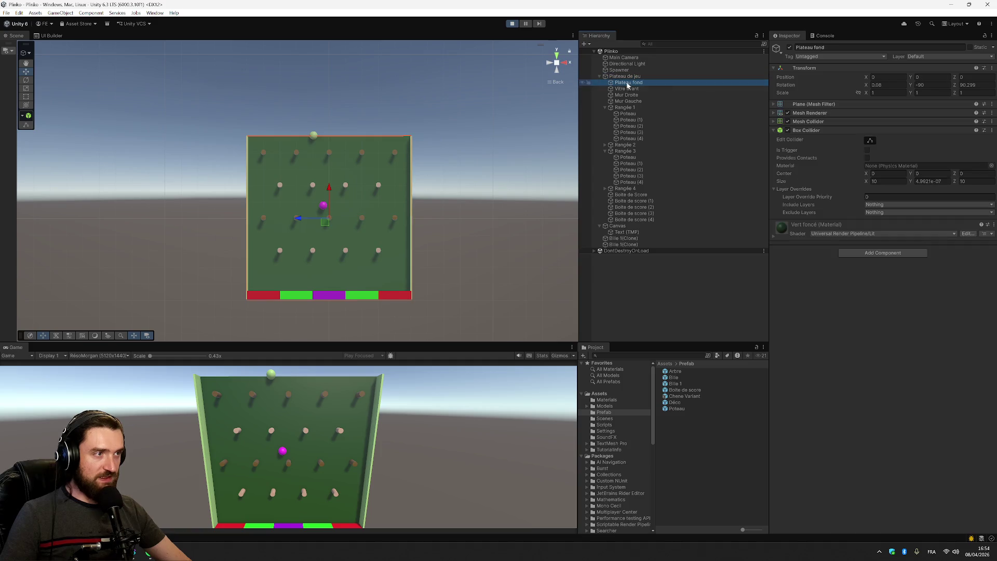
{"action": "left_click", "coordinate": [773, 121]}
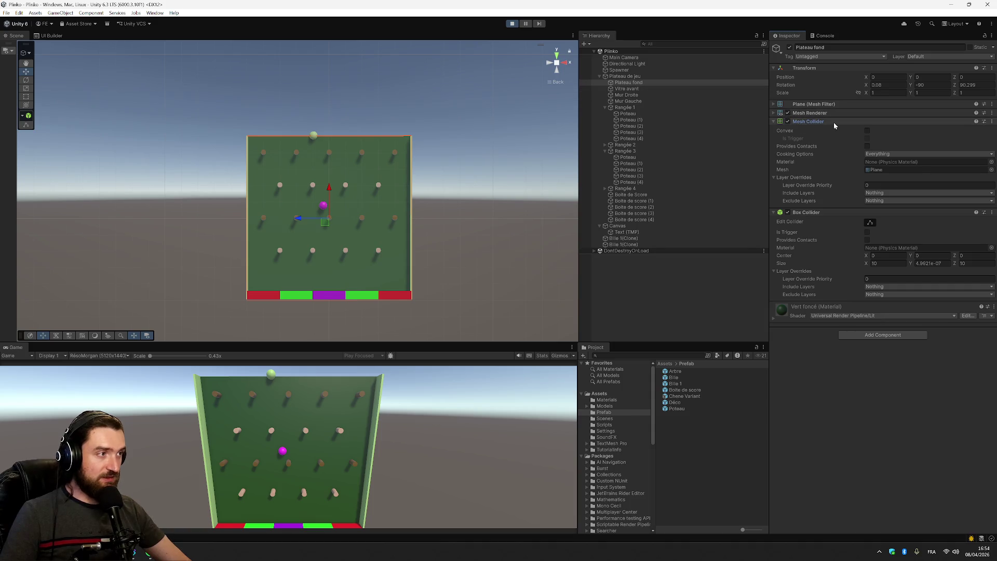
{"action": "left_click", "coordinate": [992, 213]}
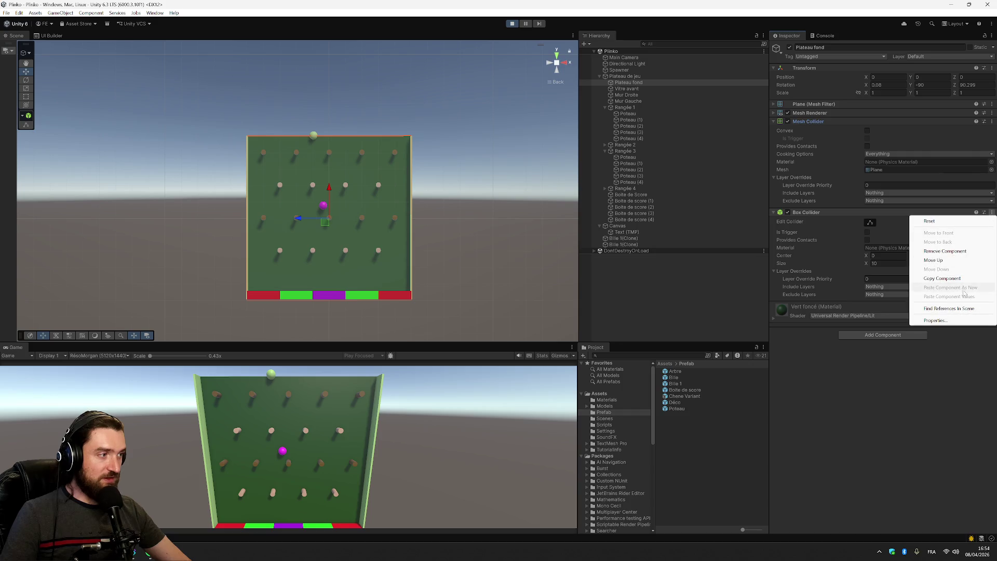
{"action": "left_click", "coordinate": [946, 251]}
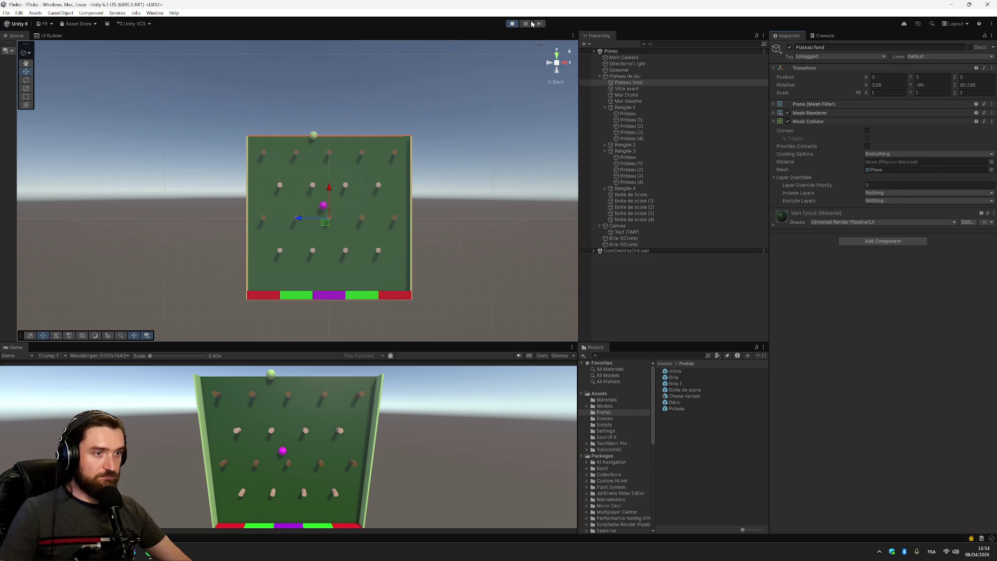
{"action": "left_click", "coordinate": [511, 23]}
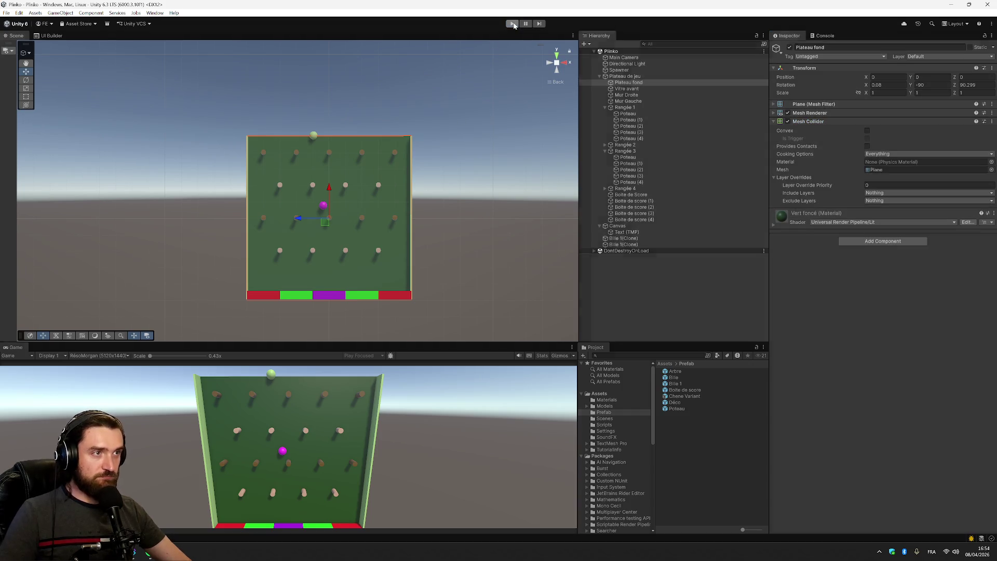
Remove the Box Colliders from Plateau fond and Vitre avant in edit mode.
{"action": "left_click", "coordinate": [629, 82]}
{"action": "left_click", "coordinate": [991, 213]}
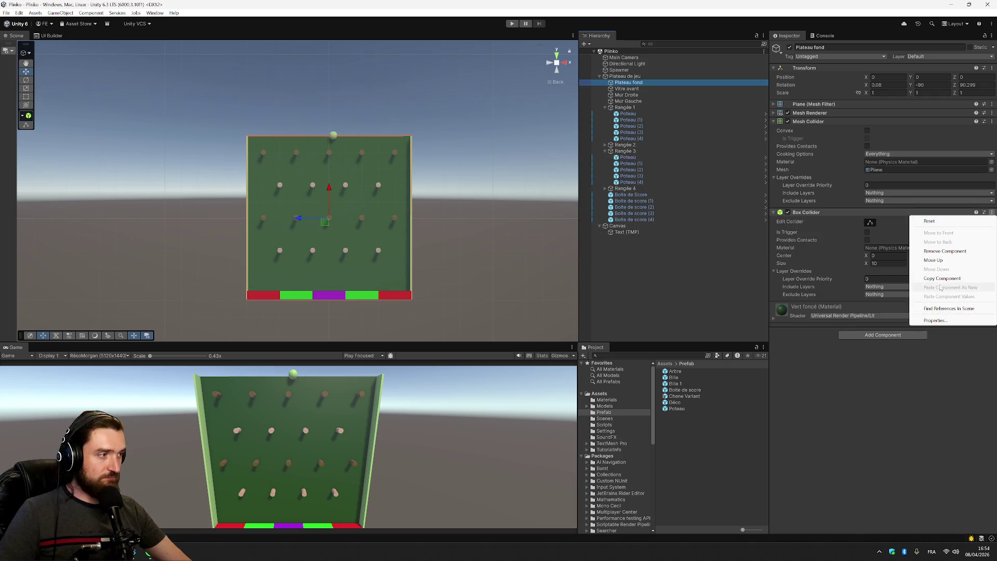
{"action": "left_click", "coordinate": [951, 250]}
{"action": "left_click", "coordinate": [646, 88]}
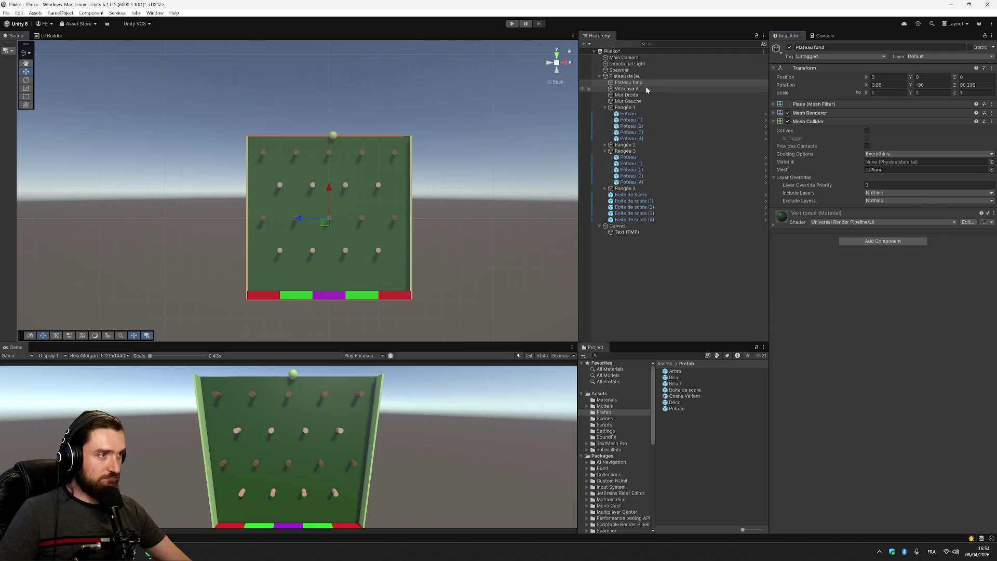
{"action": "left_click", "coordinate": [991, 213]}
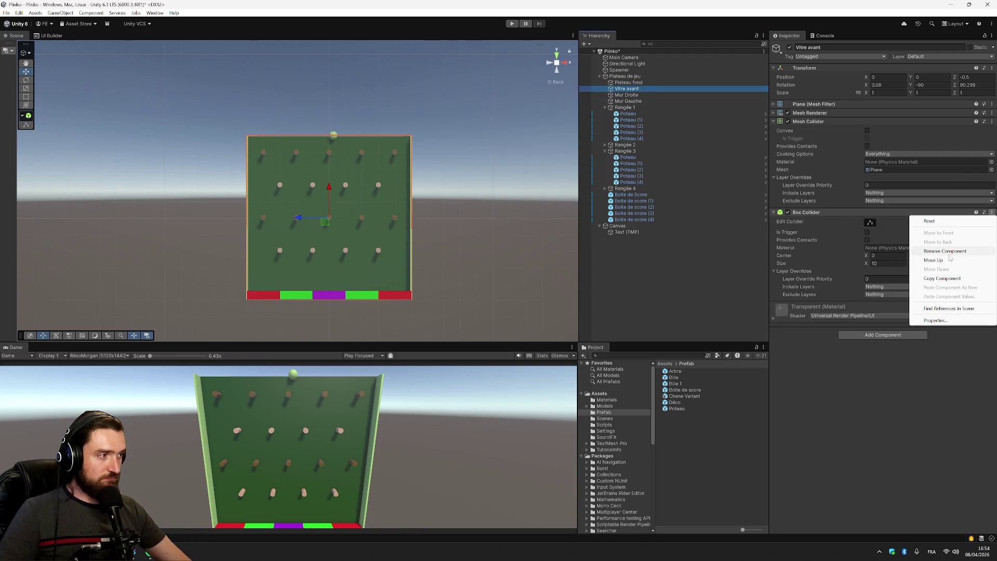
{"action": "left_click", "coordinate": [940, 252]}
Save the scene, run the game, and open the Mesh Collider documentation.
{"action": "key", "text": "ctrl+s"}
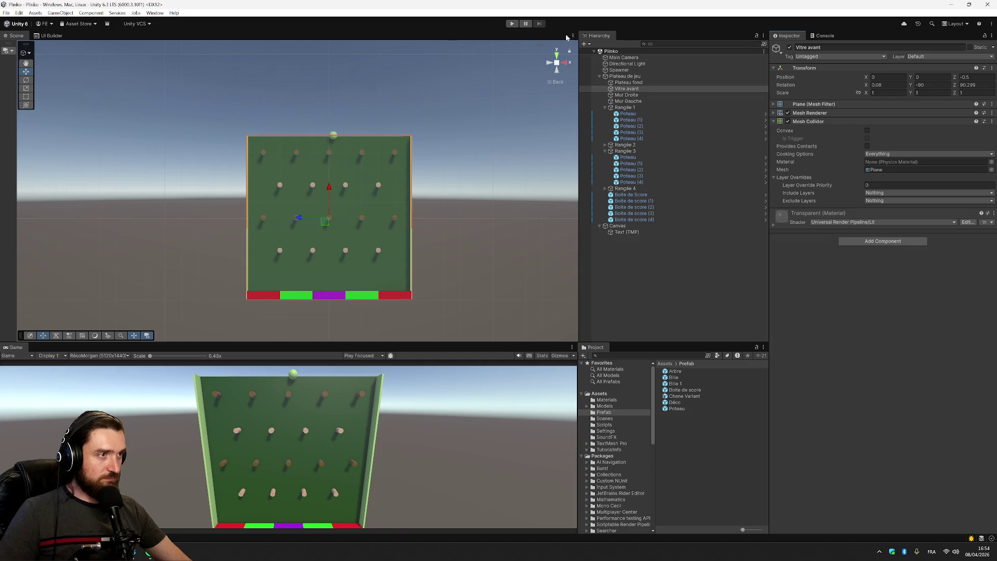
{"action": "left_click", "coordinate": [511, 24]}
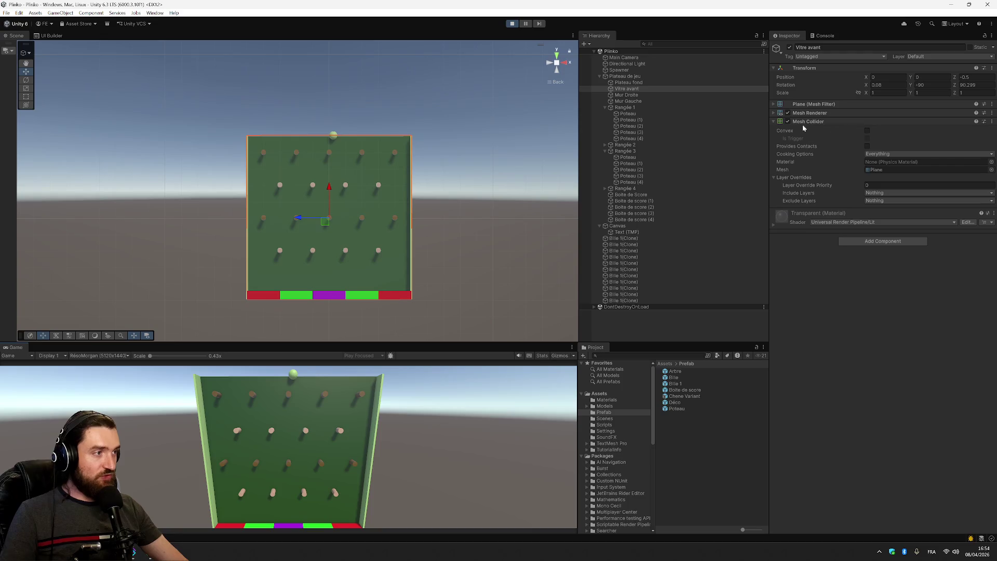
{"action": "left_click", "coordinate": [976, 121]}
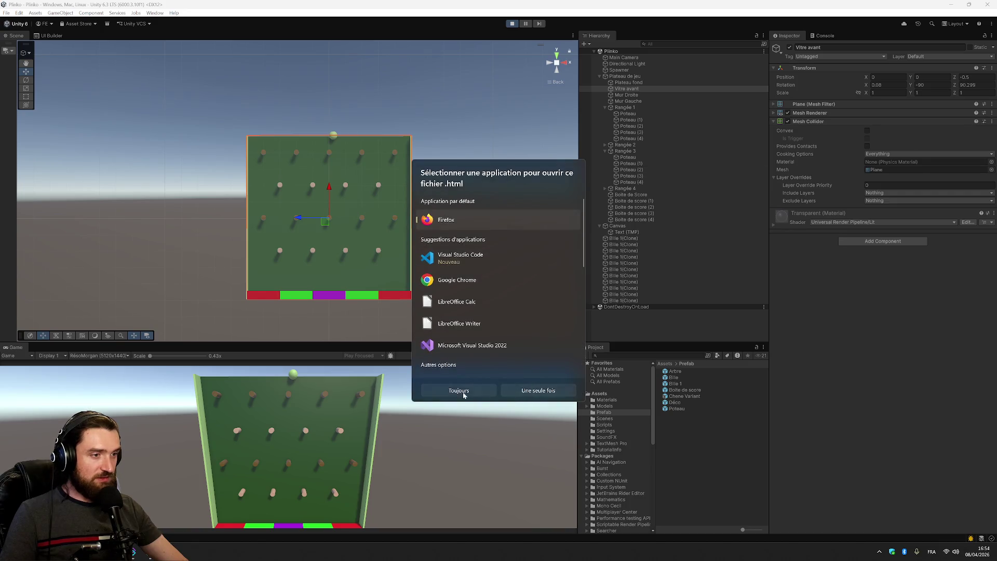
{"action": "left_click", "coordinate": [459, 391]}
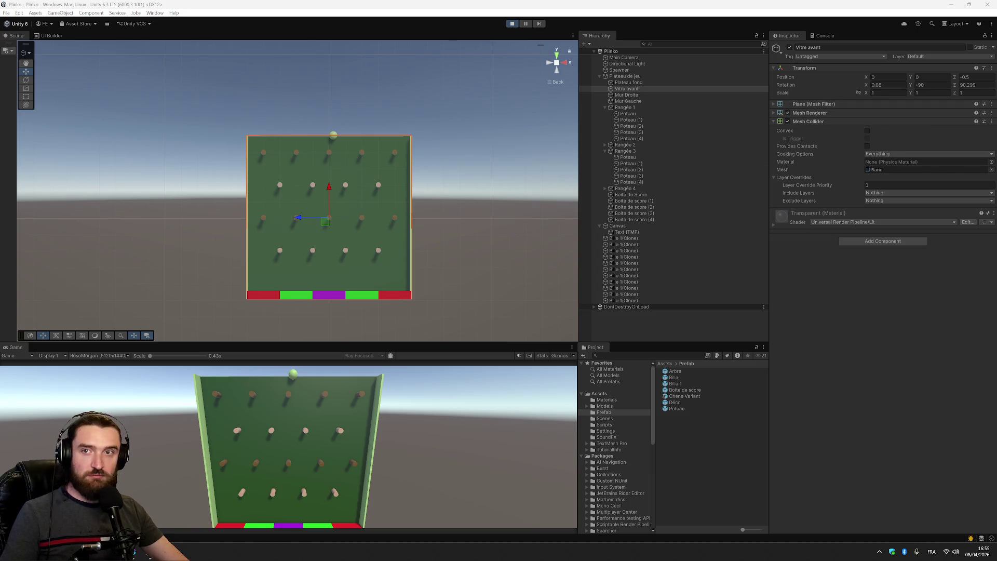
Search Add Component for 'collider' on Vitre avant, browse the results, then stop play mode.
{"action": "left_click", "coordinate": [903, 242]}
{"action": "type", "text": "coll"}
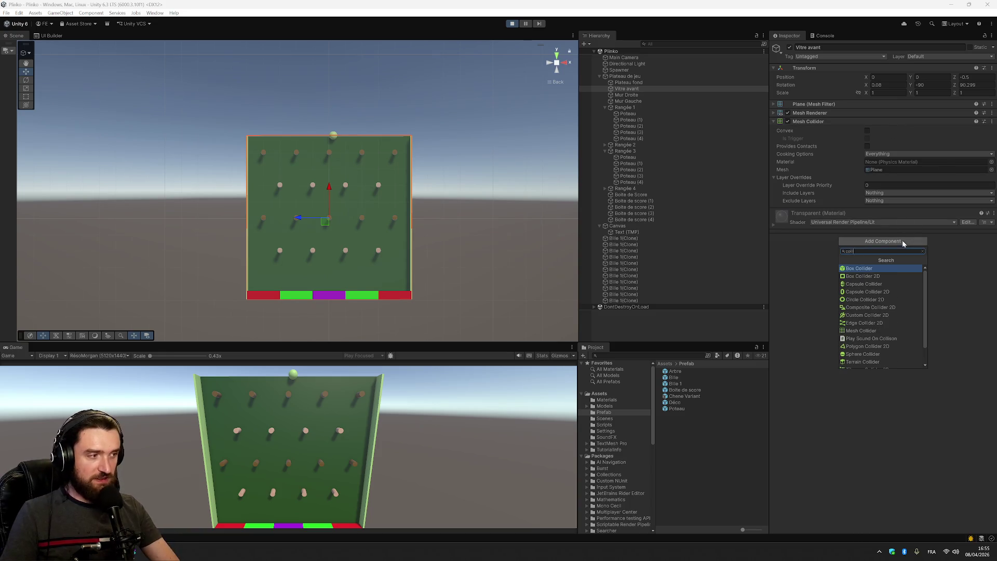
{"action": "type", "text": "ider"}
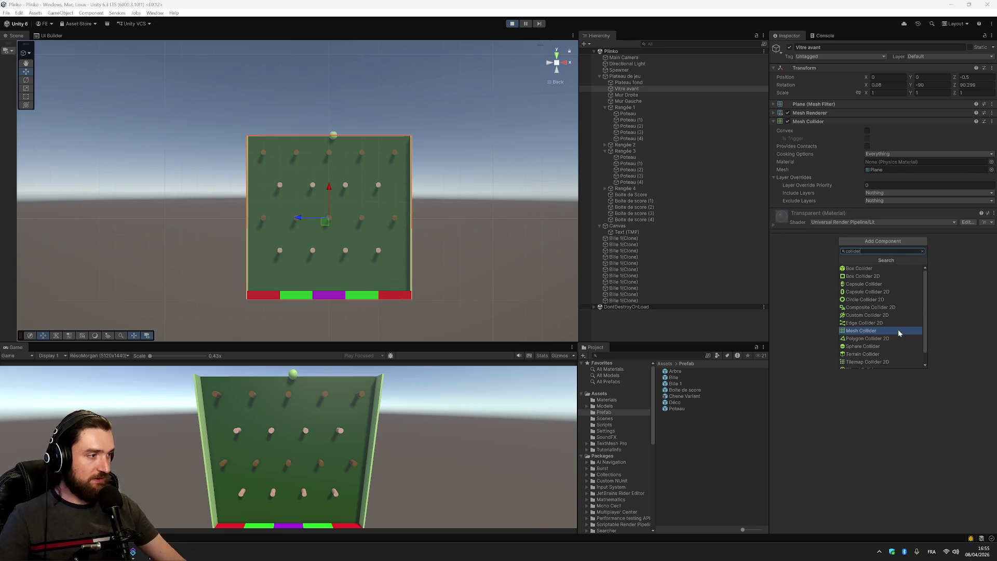
{"action": "scroll", "coordinate": [898, 327], "scroll_direction": "down", "scroll_amount": 1}
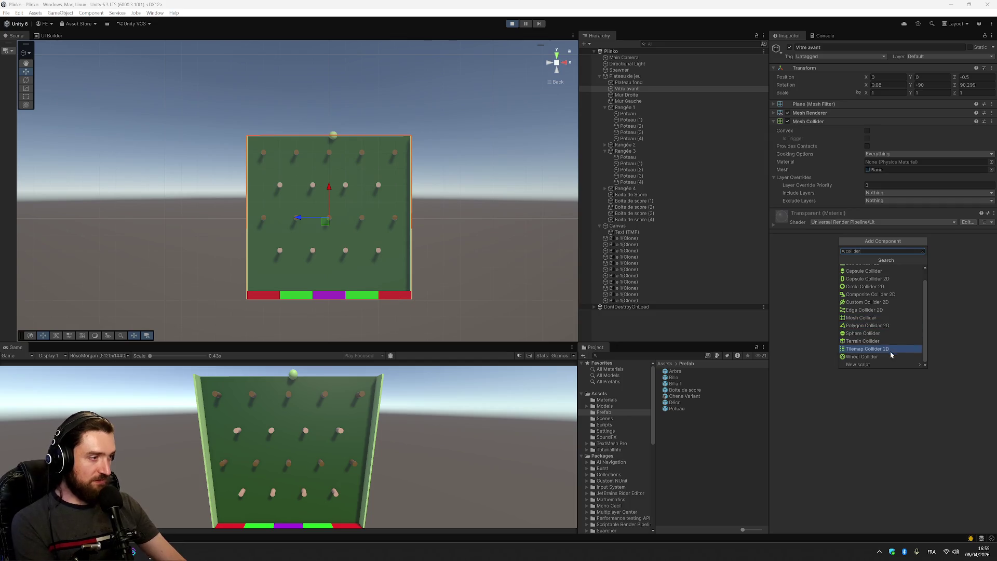
{"action": "scroll", "coordinate": [903, 318], "scroll_direction": "up", "scroll_amount": 1}
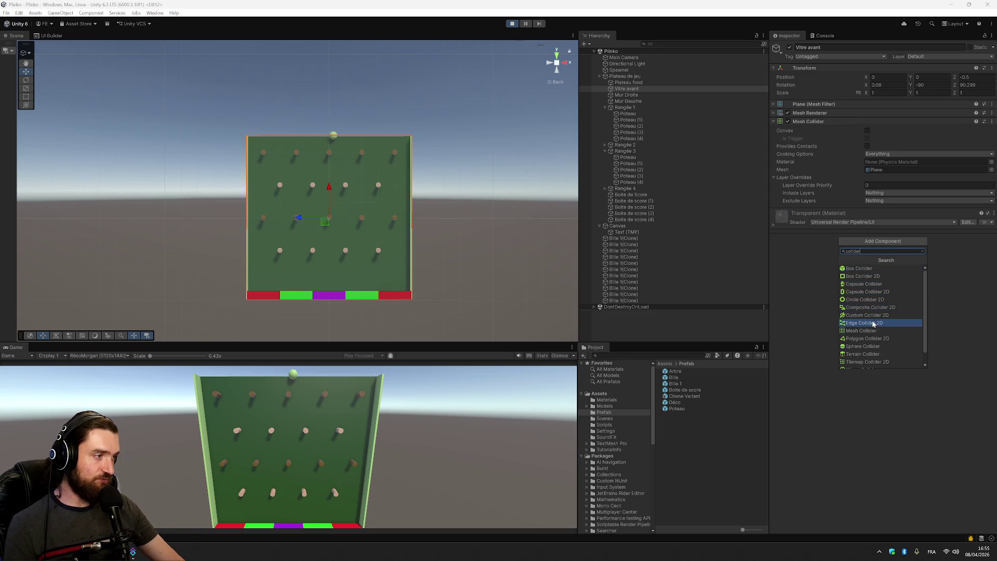
{"action": "scroll", "coordinate": [875, 325], "scroll_direction": "down", "scroll_amount": 1}
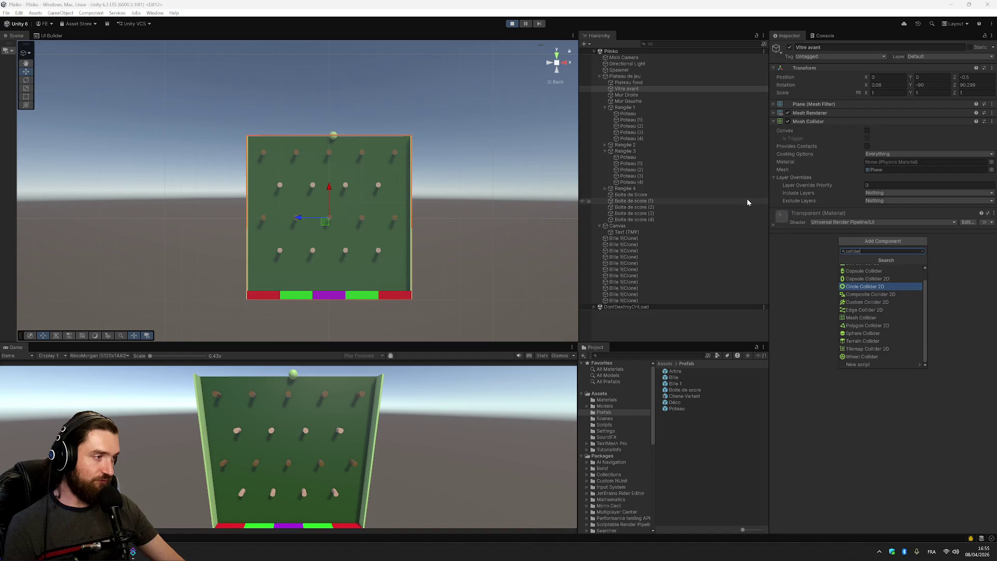
{"action": "left_click", "coordinate": [513, 23]}
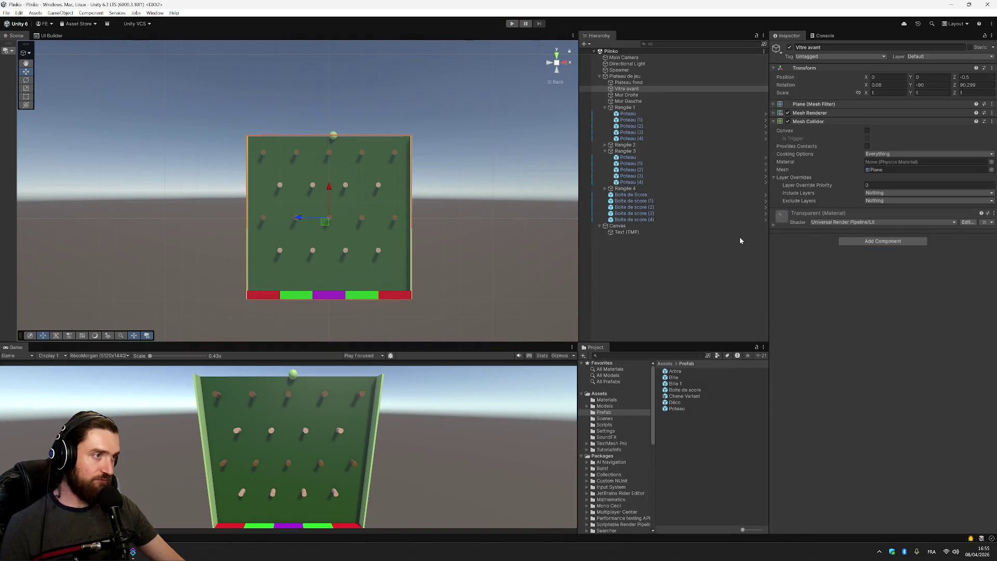
Paste a Box Collider onto both Vitre avant and Plateau fond.
{"action": "left_click", "coordinate": [653, 82]}
{"action": "left_click", "coordinate": [653, 83], "text": "ctrl"}
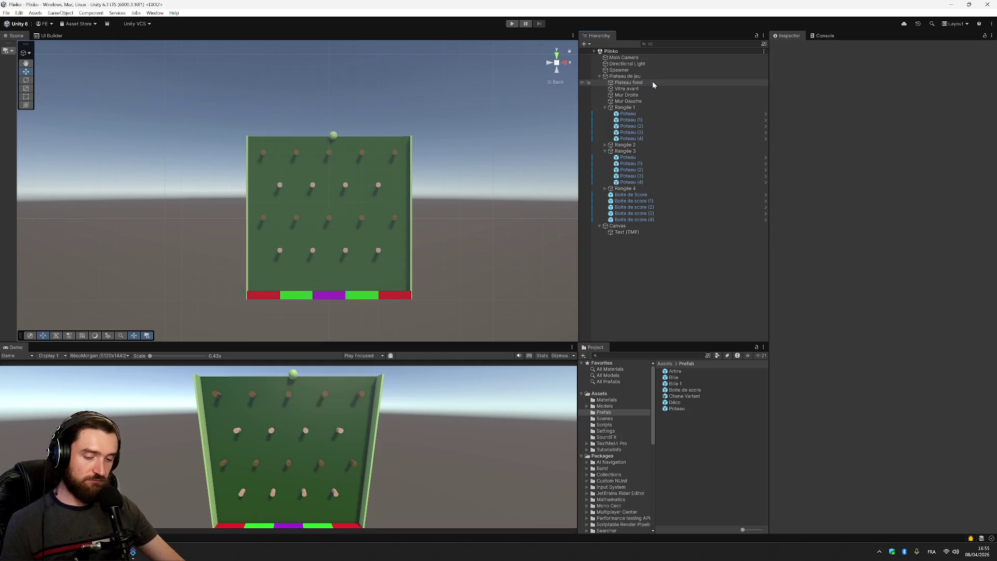
{"action": "key", "text": "Down"}
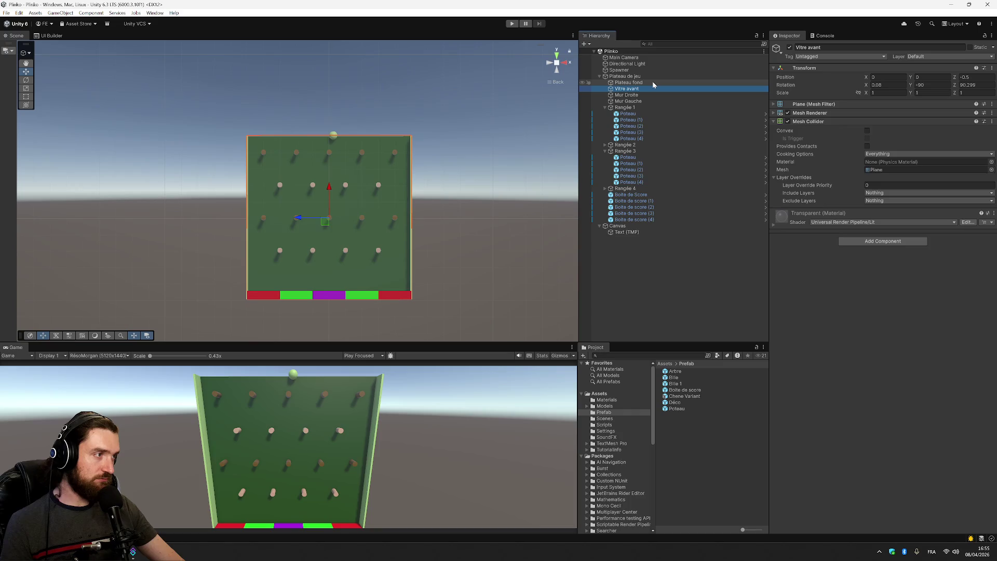
{"action": "key", "text": "ctrl+v"}
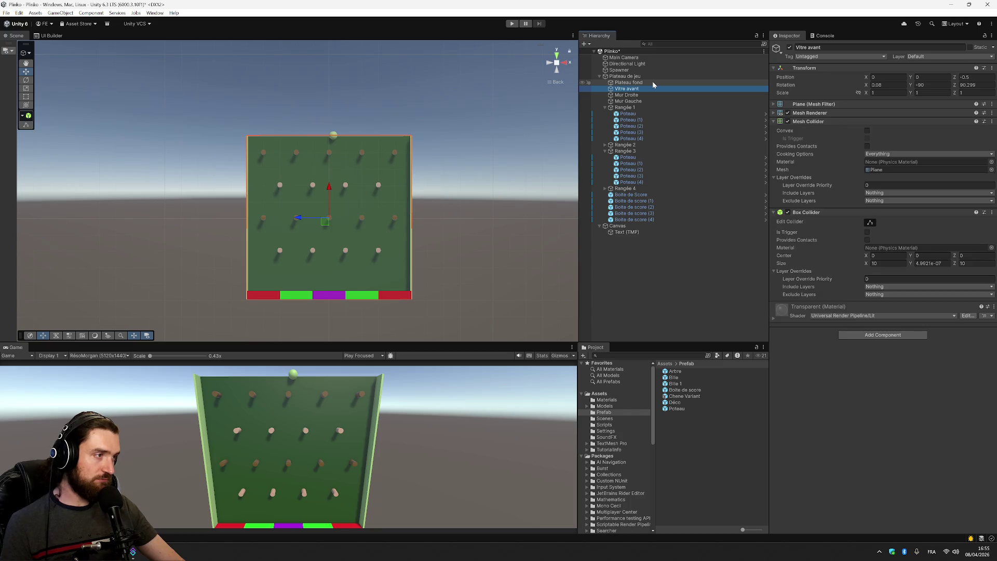
{"action": "left_click", "coordinate": [652, 82]}
{"action": "key", "text": "ctrl+v"}
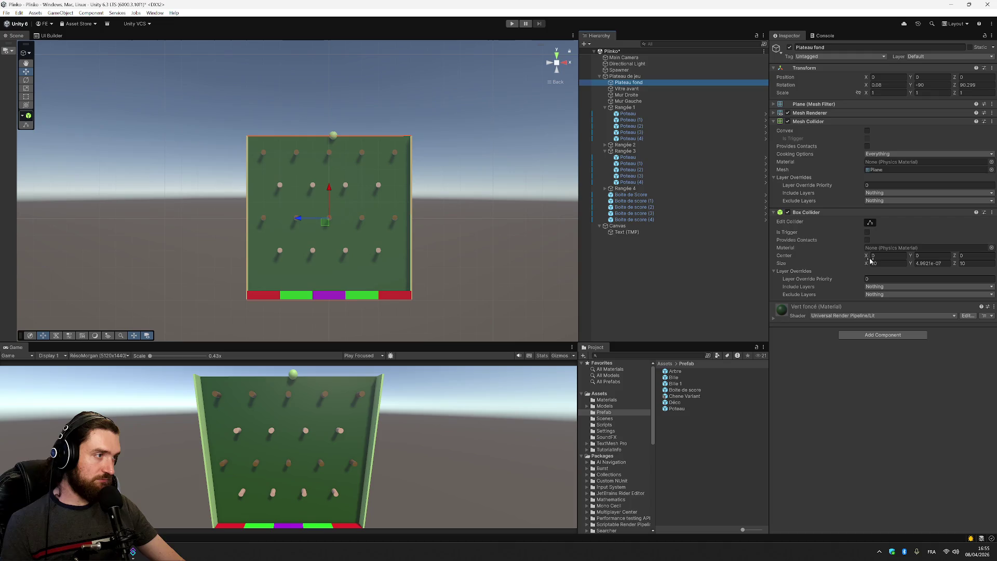
Show the Box Collider edit handles, orbit the Scene view, then bring up Visual Studio.
{"action": "left_click", "coordinate": [869, 223]}
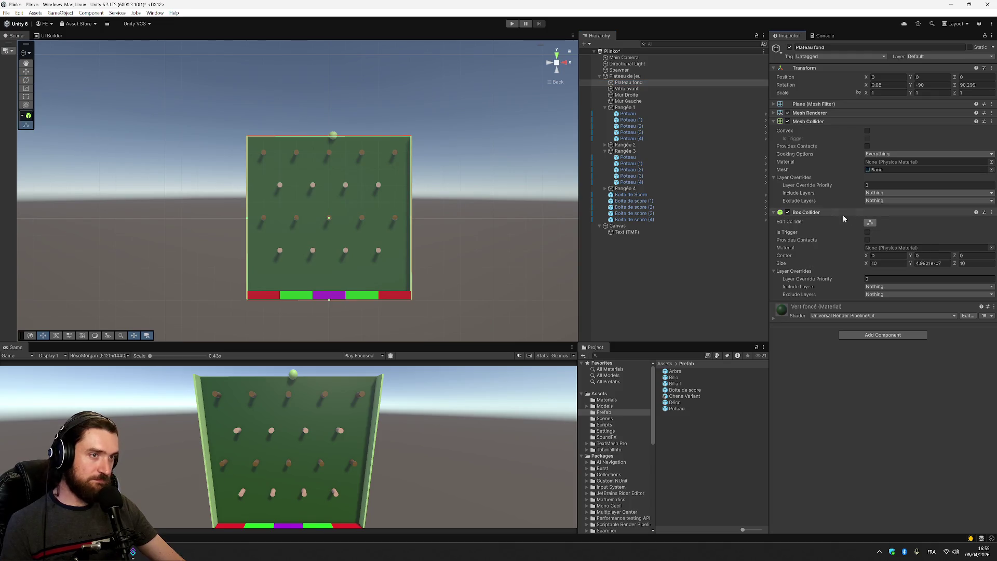
{"action": "mouse_move", "coordinate": [466, 208]}
{"action": "left_mouse_down"}
{"action": "mouse_move", "coordinate": [653, 356]}
{"action": "mouse_move", "coordinate": [746, 243]}
{"action": "mouse_move", "coordinate": [830, 232]}
{"action": "mouse_move", "coordinate": [512, 257]}
{"action": "mouse_move", "coordinate": [483, 300]}
{"action": "mouse_move", "coordinate": [635, 415]}
{"action": "mouse_move", "coordinate": [699, 415]}
{"action": "mouse_move", "coordinate": [497, 268]}
{"action": "mouse_move", "coordinate": [434, 237]}
{"action": "mouse_move", "coordinate": [447, 236]}
{"action": "left_mouse_up"}
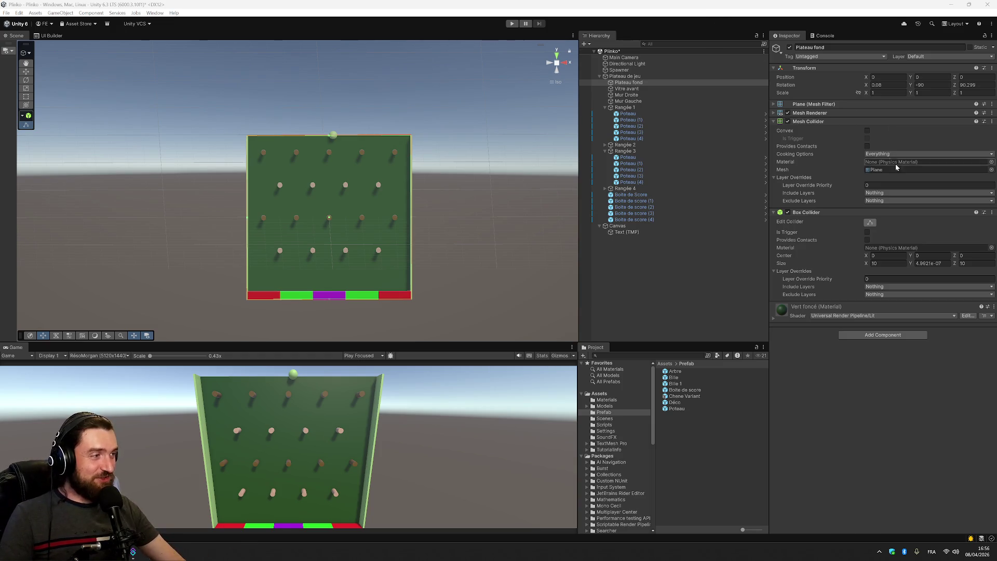
{"action": "left_click", "coordinate": [628, 90]}
{"action": "mouse_move", "coordinate": [396, 270]}
{"action": "left_mouse_down"}
{"action": "mouse_move", "coordinate": [628, 419]}
{"action": "mouse_move", "coordinate": [476, 302]}
{"action": "mouse_move", "coordinate": [384, 244]}
{"action": "mouse_move", "coordinate": [365, 245]}
{"action": "mouse_move", "coordinate": [507, 251]}
{"action": "mouse_move", "coordinate": [507, 329]}
{"action": "mouse_move", "coordinate": [296, 220]}
{"action": "mouse_move", "coordinate": [320, 233]}
{"action": "left_mouse_up"}
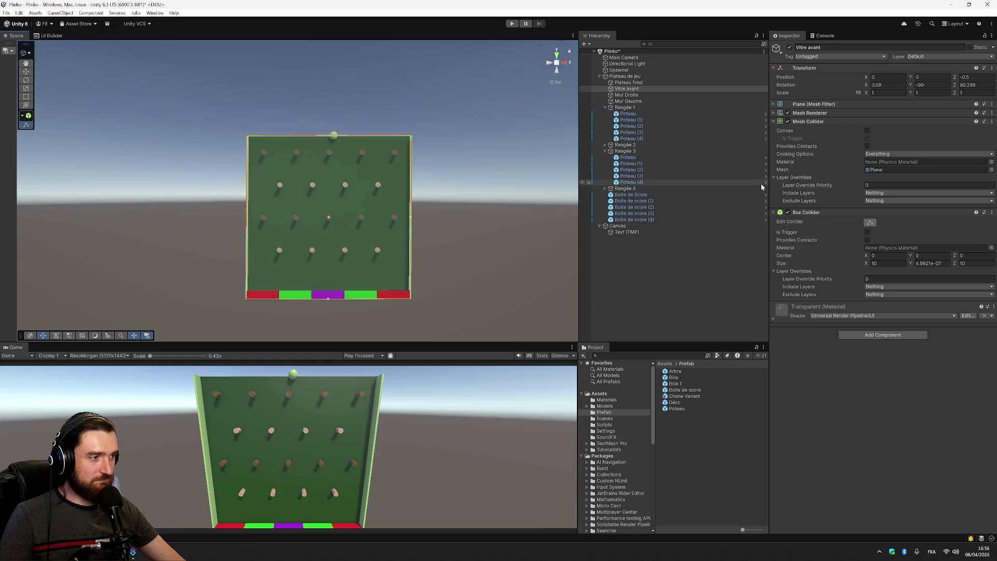
{"action": "left_click", "coordinate": [133, 552]}
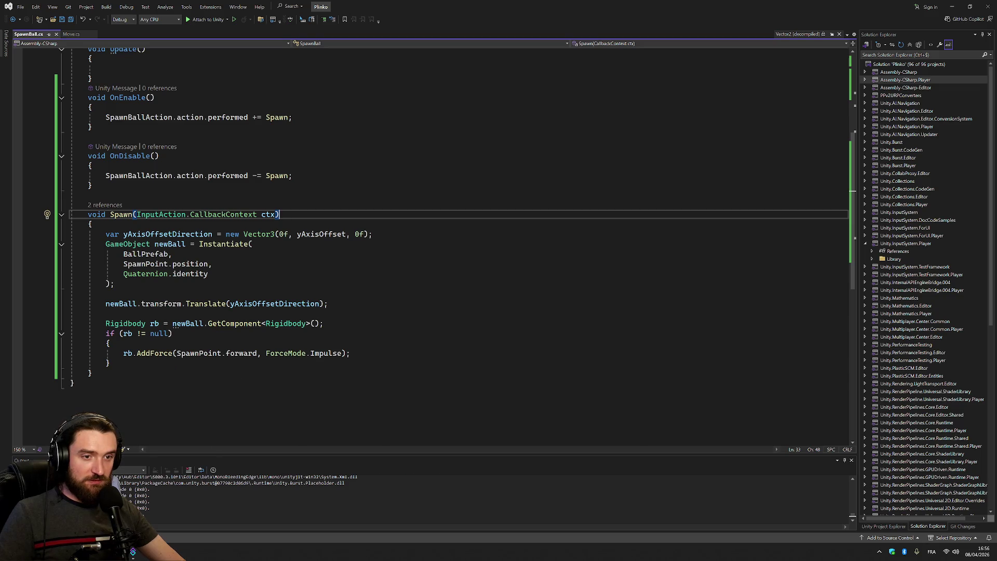
Comment out the Rigidbody and AddForce lines in Spawn.
{"action": "left_click_drag", "start_coordinate": [105, 323], "coordinate": [111, 362]}
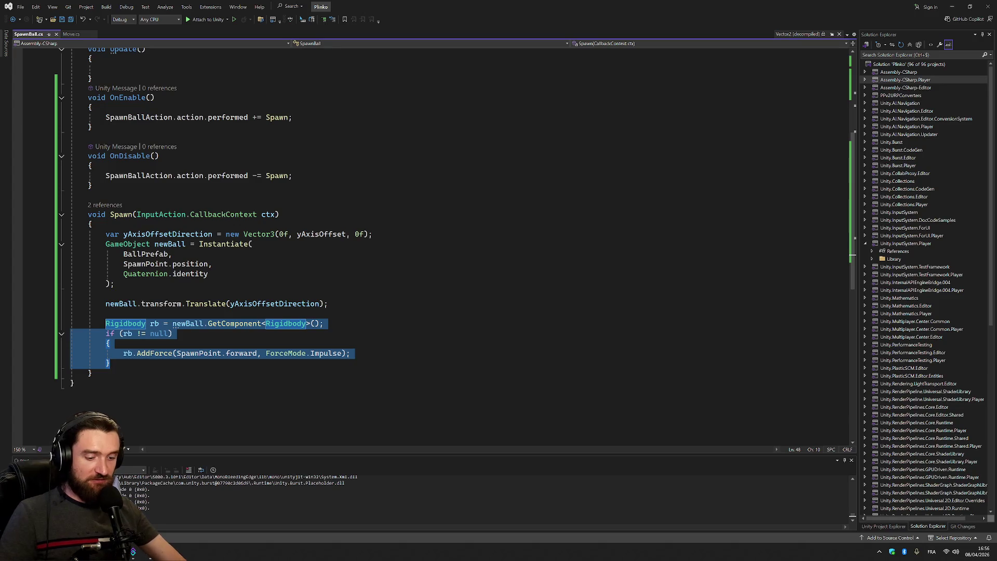
{"action": "key", "text": "ctrl+k"}
{"action": "key", "text": "ctrl+c"}
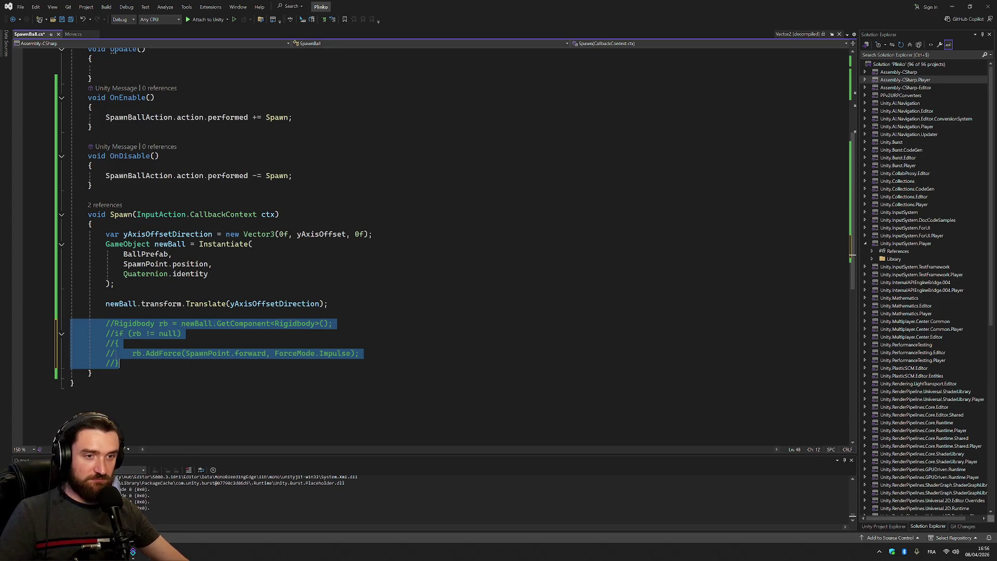
Attach Visual Studio to Unity and run the game to test the board.
{"action": "left_click", "coordinate": [182, 20]}
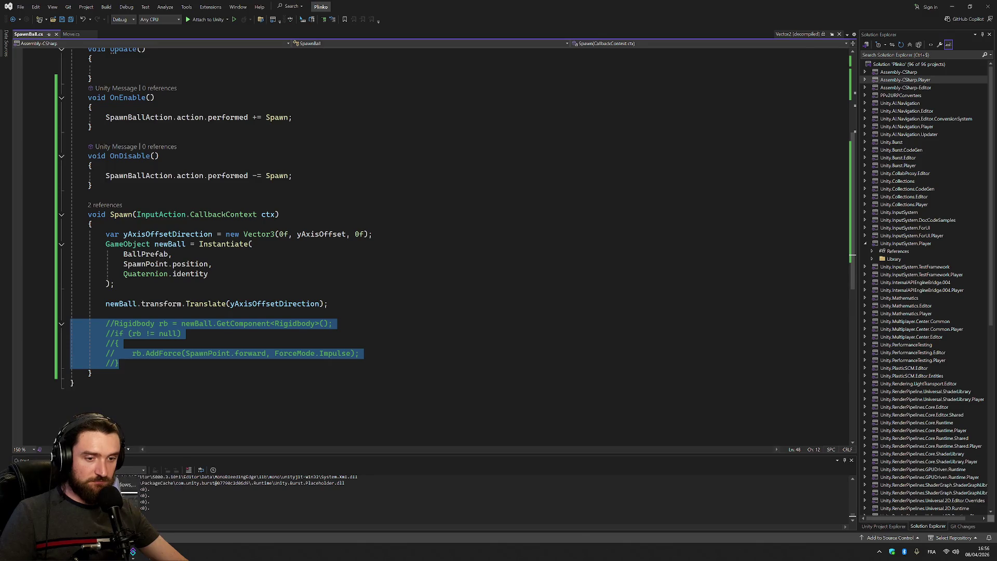
{"action": "key", "text": "alt+Tab"}
{"action": "left_click", "coordinate": [513, 23]}
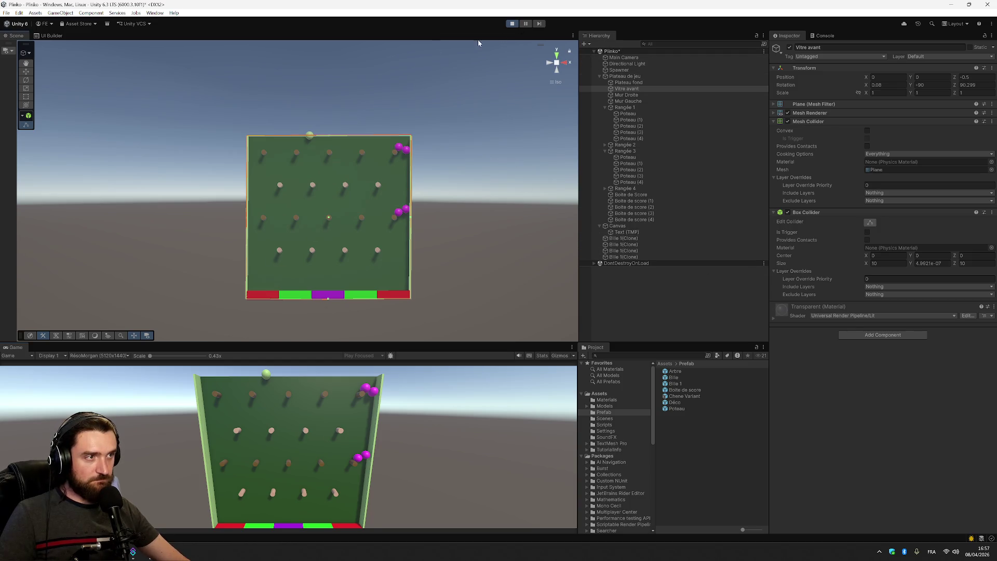
Select the Boite de score boxes and the Rangée 3 and 4 peg rows during play.
{"action": "left_click", "coordinate": [26, 71]}
{"action": "left_click", "coordinate": [306, 297]}
{"action": "left_click", "coordinate": [362, 299]}
{"action": "left_click", "coordinate": [631, 189]}
{"action": "left_click", "coordinate": [639, 195]}
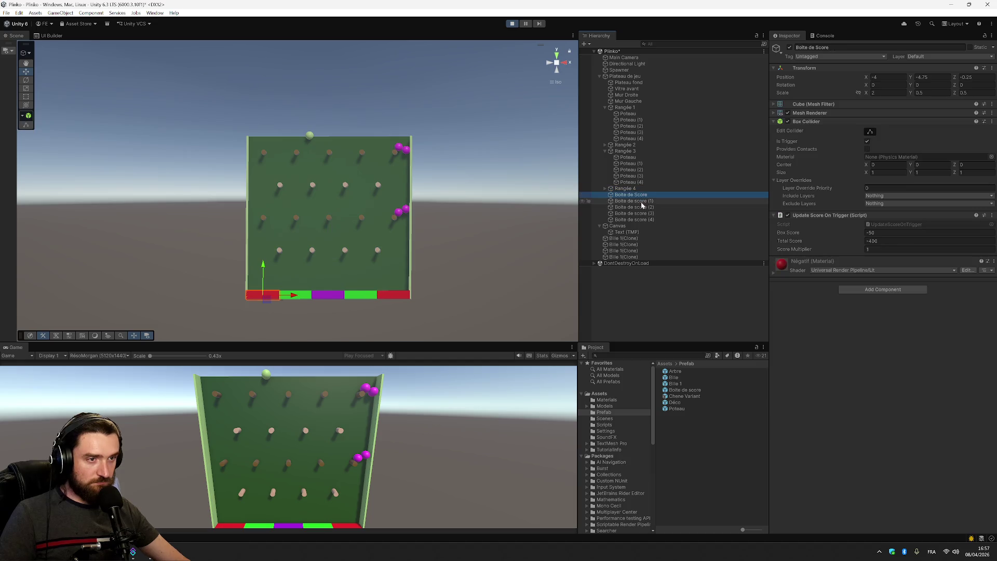
{"action": "left_click", "coordinate": [643, 189]}
{"action": "left_click", "coordinate": [649, 176]}
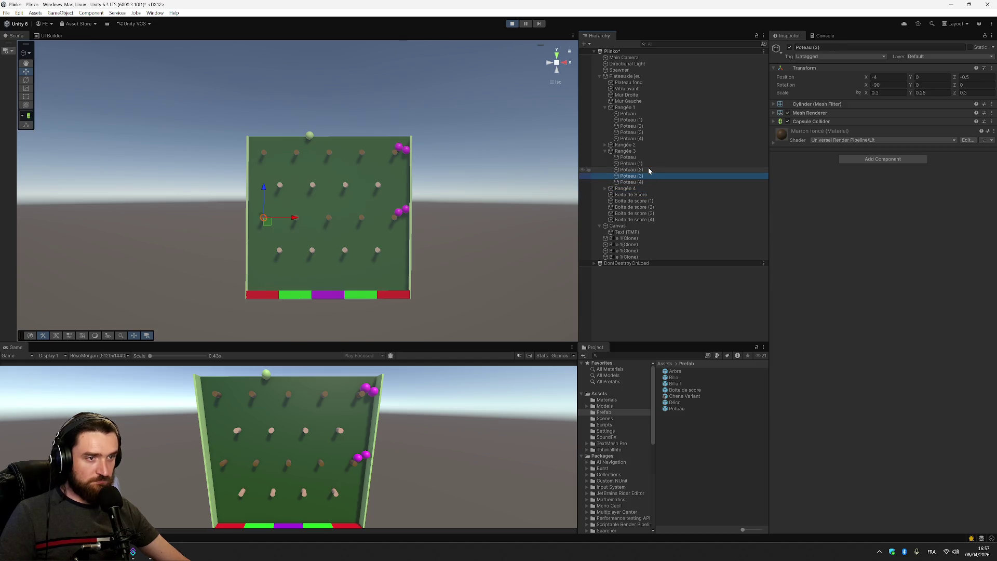
{"action": "left_click", "coordinate": [647, 150]}
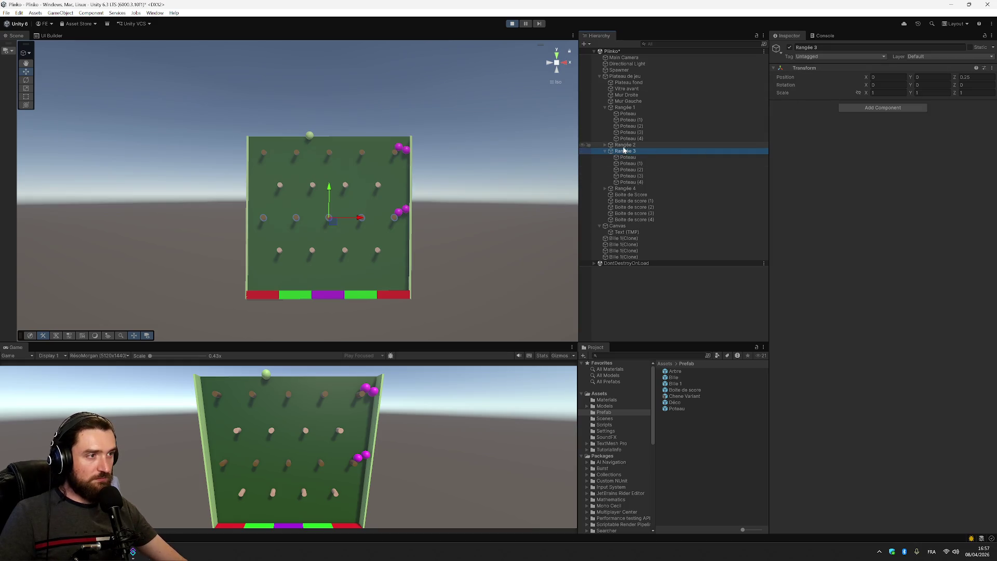
Inspect Plateau fond, Vitre avant, Mur Gauche and the Poteau pegs of Rangées 1 and 3.
{"action": "left_click", "coordinate": [639, 83]}
{"action": "left_click", "coordinate": [642, 88]}
{"action": "left_click", "coordinate": [642, 101]}
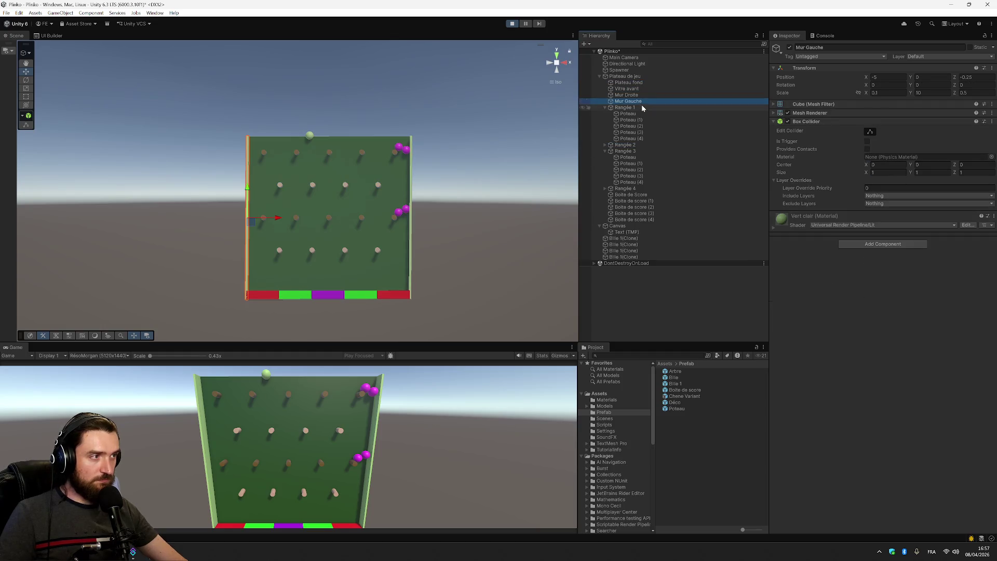
{"action": "left_click", "coordinate": [641, 108]}
{"action": "left_click", "coordinate": [641, 113]}
{"action": "left_click", "coordinate": [643, 126]}
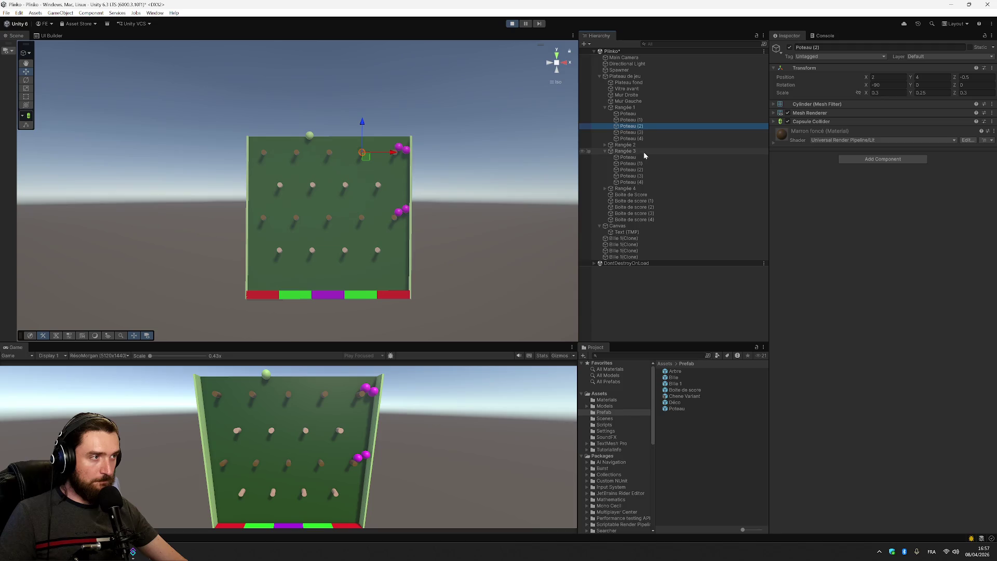
{"action": "left_click", "coordinate": [642, 151]}
{"action": "left_click", "coordinate": [640, 140]}
{"action": "left_click", "coordinate": [641, 114]}
{"action": "left_click", "coordinate": [641, 120]}
{"action": "left_click", "coordinate": [638, 170]}
{"action": "left_click", "coordinate": [639, 177]}
{"action": "left_click", "coordinate": [639, 182]}
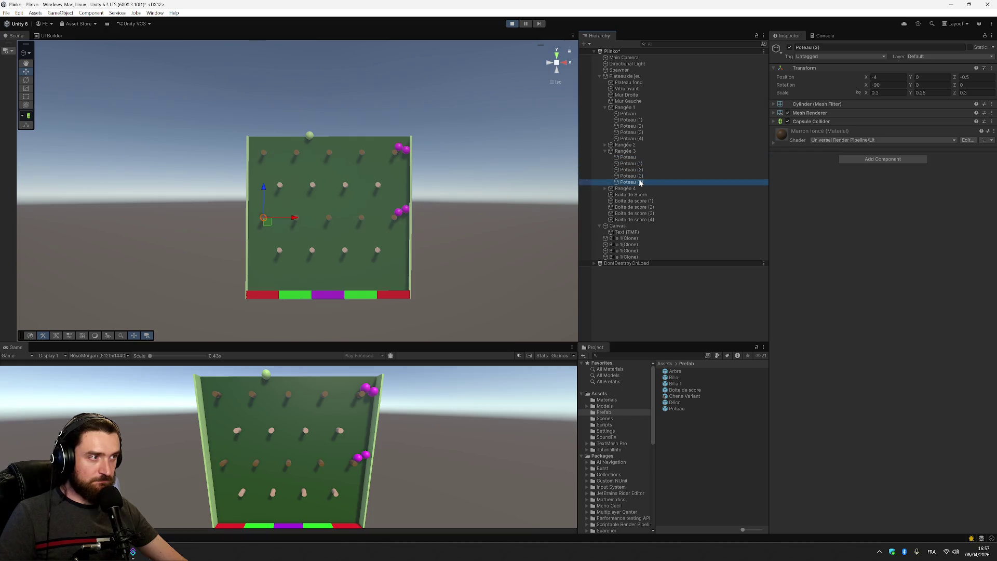
{"action": "left_click", "coordinate": [622, 190]}
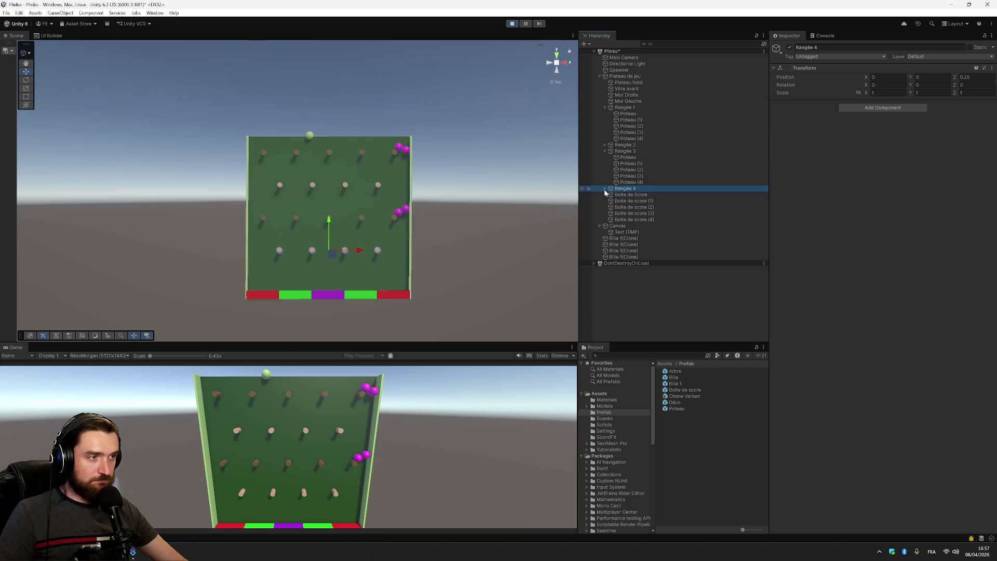
Expand Rangée 4 and step through its Poteau pegs and the Boite de score boxes.
{"action": "left_click", "coordinate": [605, 188]}
{"action": "left_click", "coordinate": [626, 195]}
{"action": "left_click", "coordinate": [627, 201]}
{"action": "left_click", "coordinate": [626, 208]}
{"action": "left_click", "coordinate": [627, 214]}
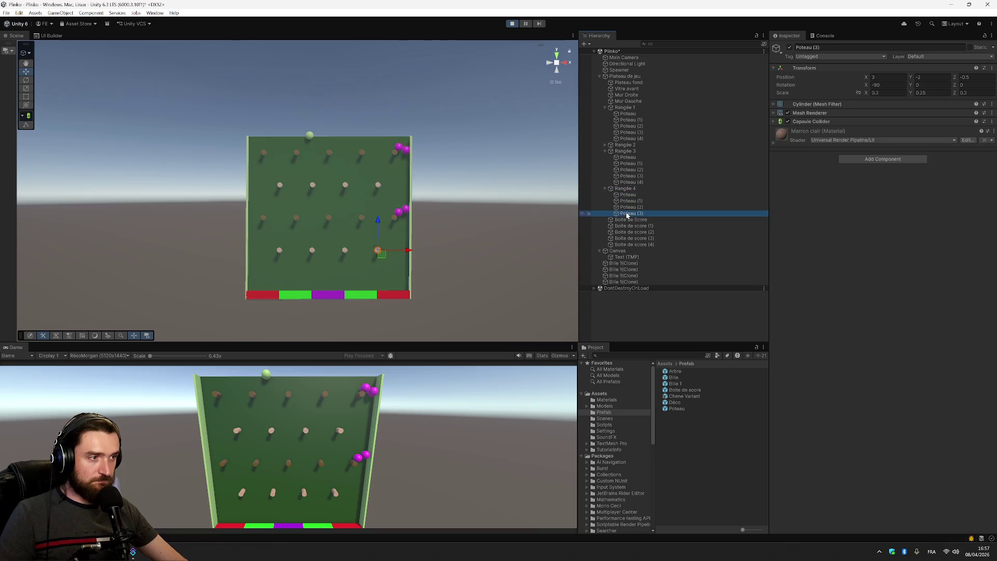
{"action": "left_click", "coordinate": [630, 219]}
{"action": "left_click", "coordinate": [631, 227]}
{"action": "left_click", "coordinate": [632, 232]}
{"action": "left_click", "coordinate": [633, 245]}
Inspect the Text (TMP) label, the Bille 1(Clone) balls and DontDestroyOnLoad, then stop play.
{"action": "left_click", "coordinate": [633, 251]}
{"action": "left_click", "coordinate": [637, 257]}
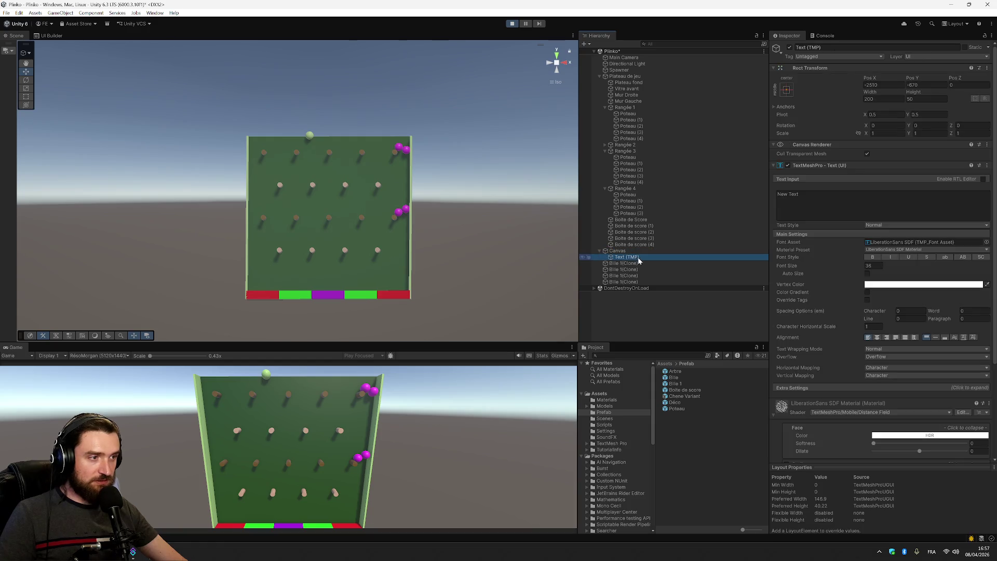
{"action": "left_click", "coordinate": [635, 263]}
{"action": "left_click", "coordinate": [632, 269]}
{"action": "left_click", "coordinate": [632, 276]}
{"action": "left_click", "coordinate": [631, 282]}
{"action": "left_click", "coordinate": [626, 288]}
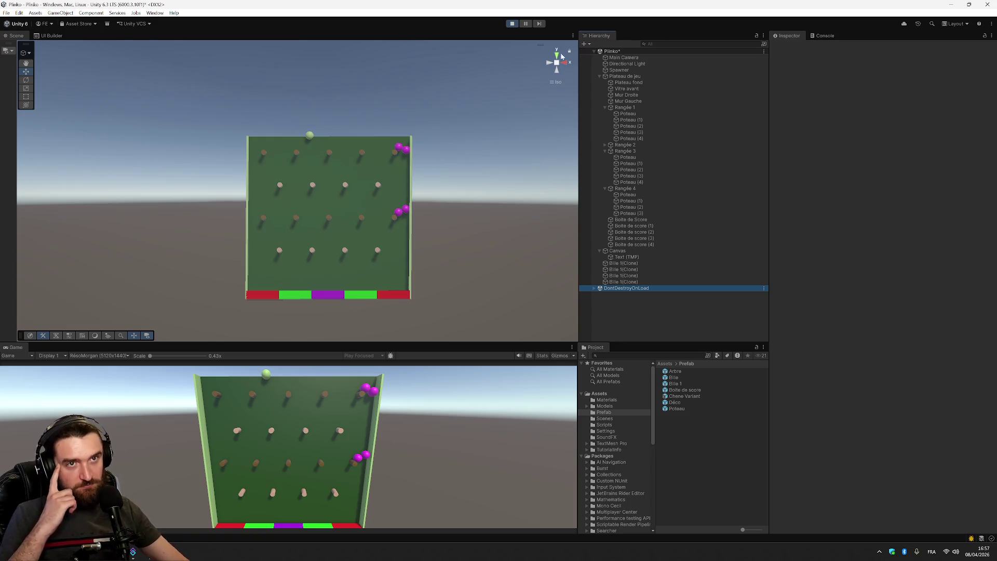
{"action": "left_click", "coordinate": [512, 23]}
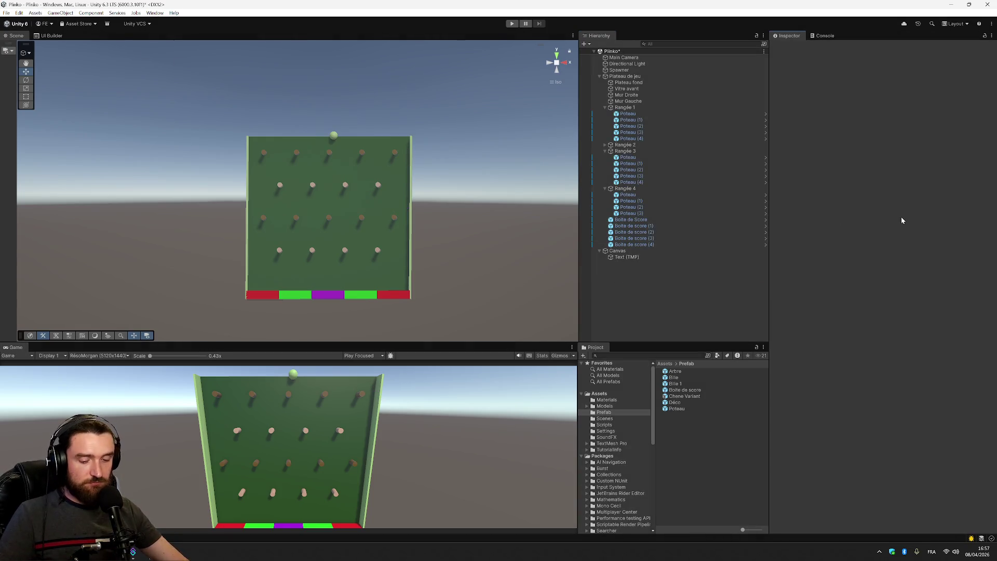
Save the Plinko scene and switch to the Notion project brief.
{"action": "key", "text": "ctrl+s"}
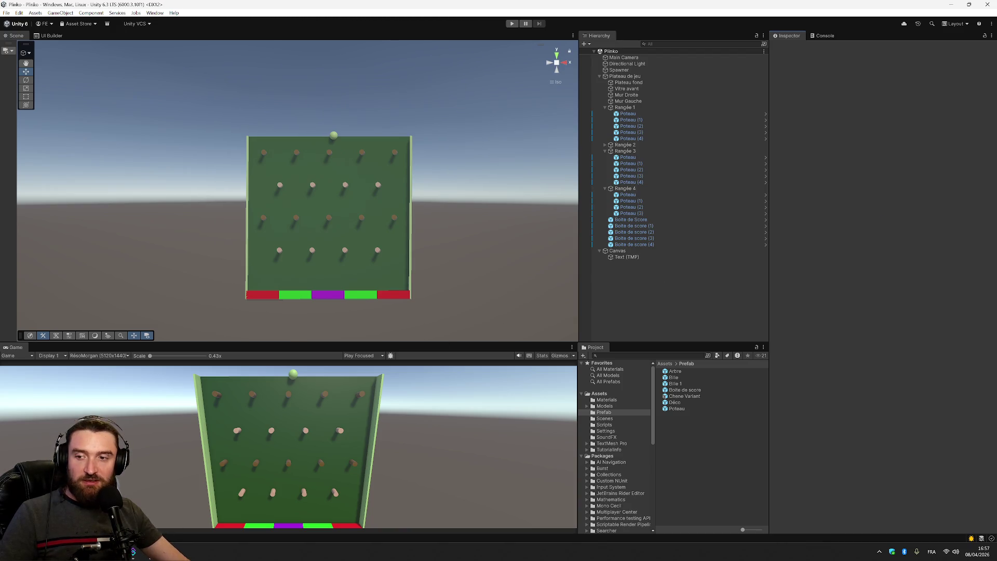
{"action": "key", "text": "alt+Tab"}
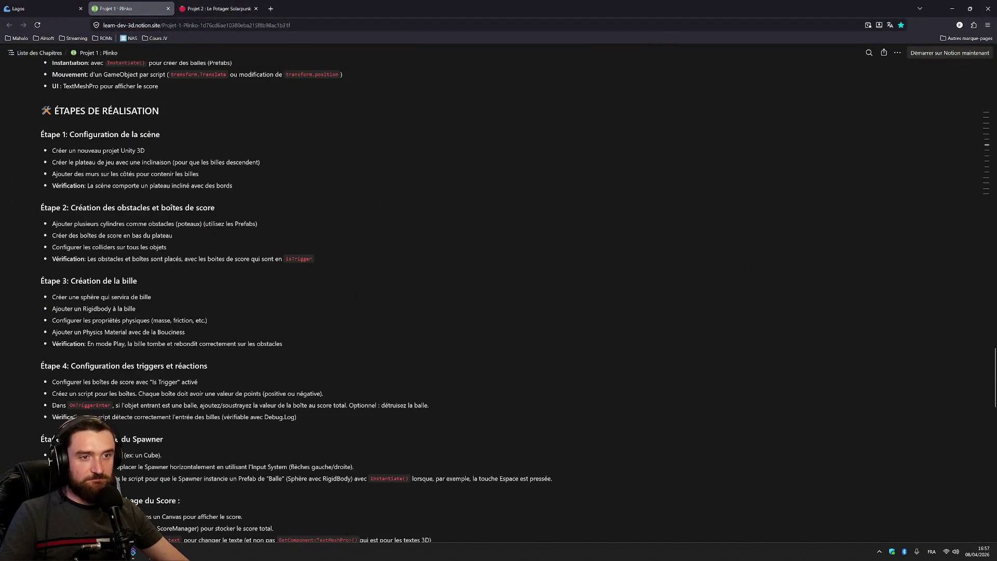
Scroll through Étape 6 and Étape 7 of the Plinko brief, then return to Unity.
{"action": "scroll", "coordinate": [499, 301], "scroll_direction": "down", "scroll_amount": 8}
{"action": "scroll", "coordinate": [499, 301], "scroll_direction": "up", "scroll_amount": 3}
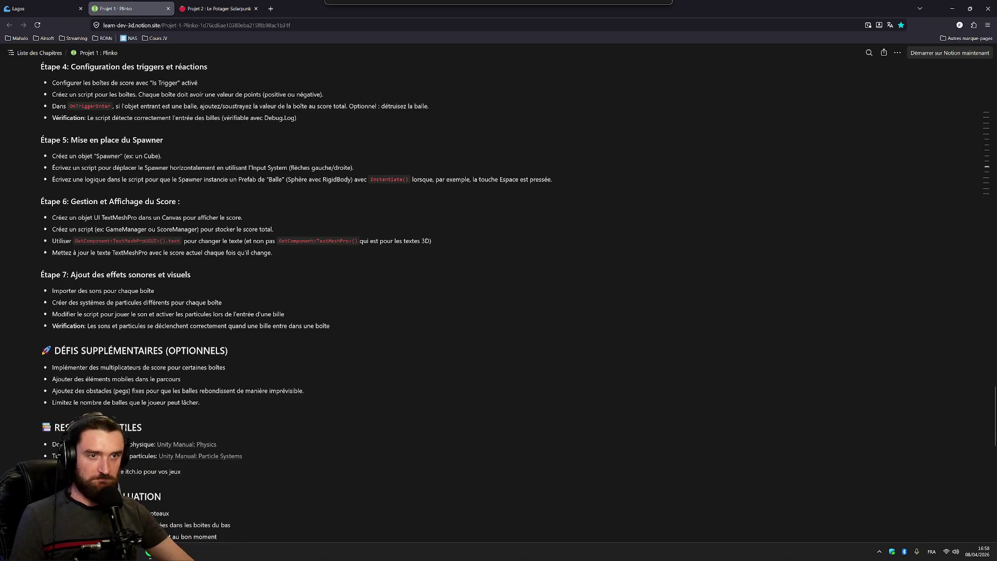
{"action": "scroll", "coordinate": [499, 302], "scroll_direction": "down", "scroll_amount": 2}
{"action": "key", "text": "alt+Tab"}
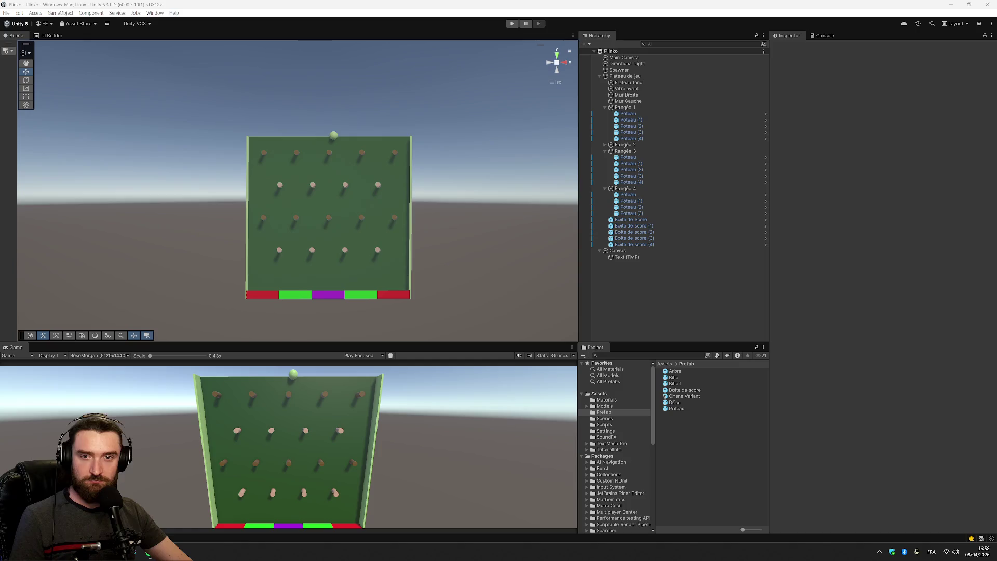
In the Scripts folder, create a new MonoBehaviour script named ScoreManager.
{"action": "left_click", "coordinate": [641, 257]}
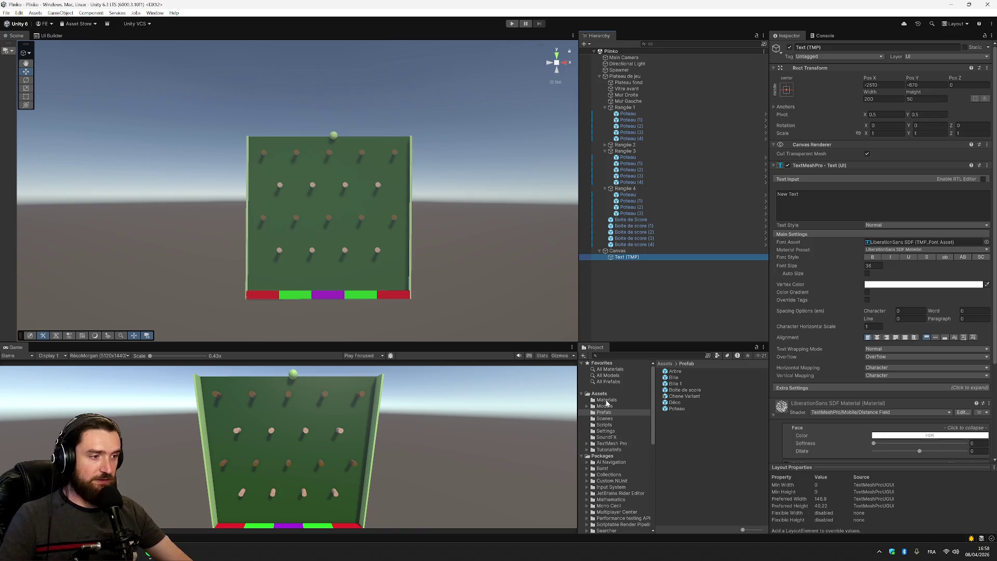
{"action": "left_click", "coordinate": [607, 425]}
{"action": "right_click", "coordinate": [609, 426]}
{"action": "mouse_move", "coordinate": [680, 202]}
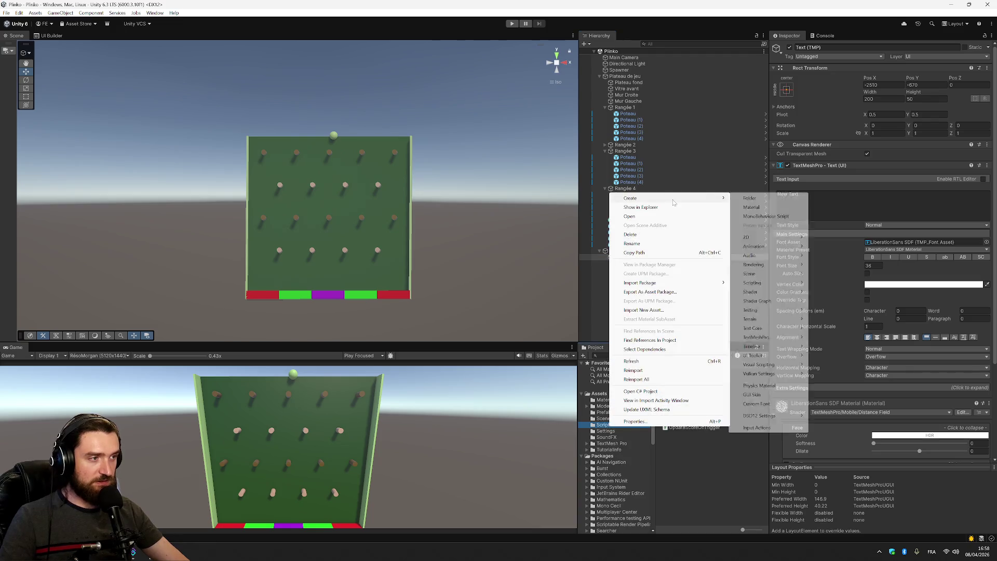
{"action": "left_click", "coordinate": [776, 217]}
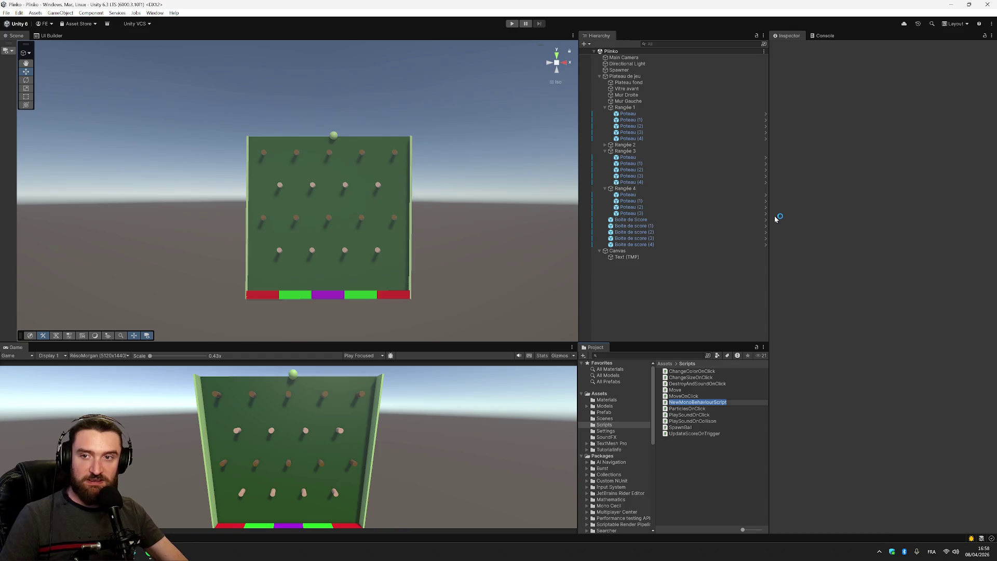
{"action": "type", "text": "Score"}
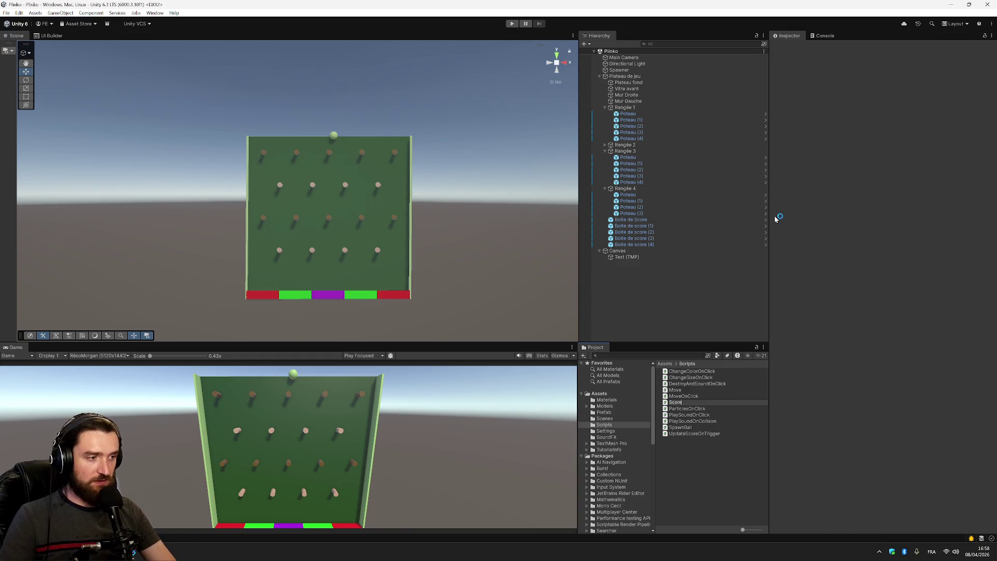
{"action": "type", "text": "Manager"}
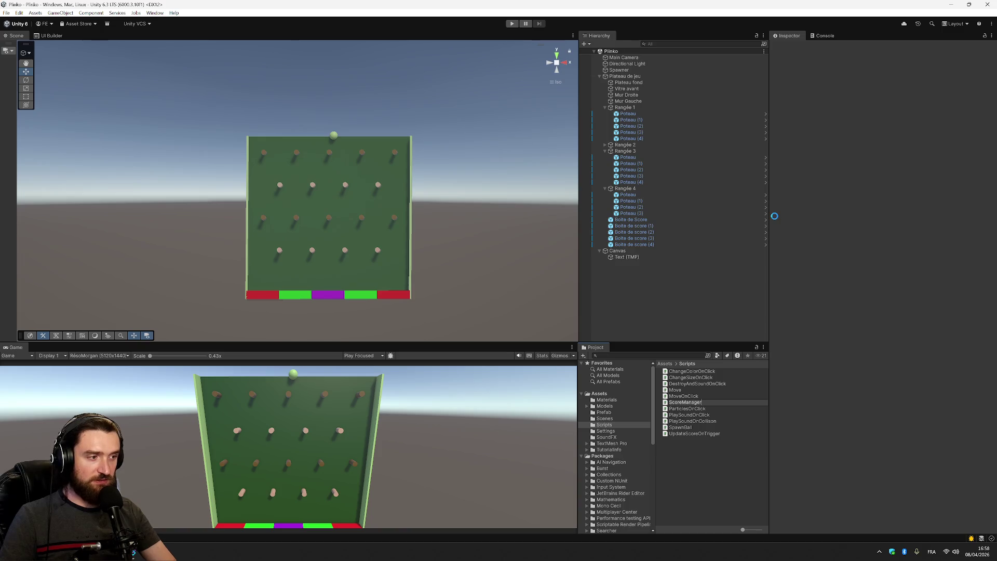
{"action": "key", "text": "Return"}
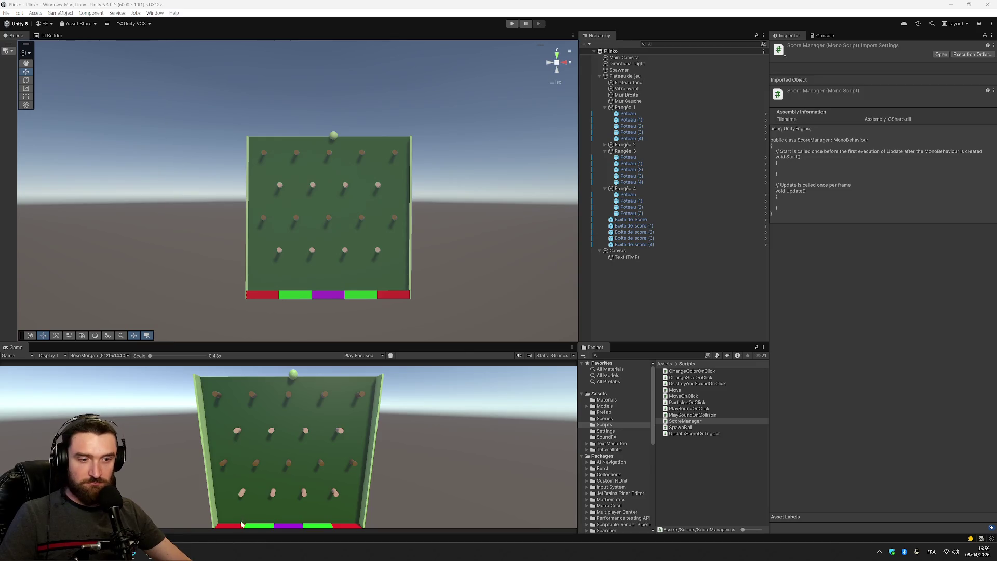
Open ScoreManager in Visual Studio and paste the GetComponent<TextMeshProUGUI>().text line into the class, then undo it.
{"action": "key", "text": "alt+Tab"}
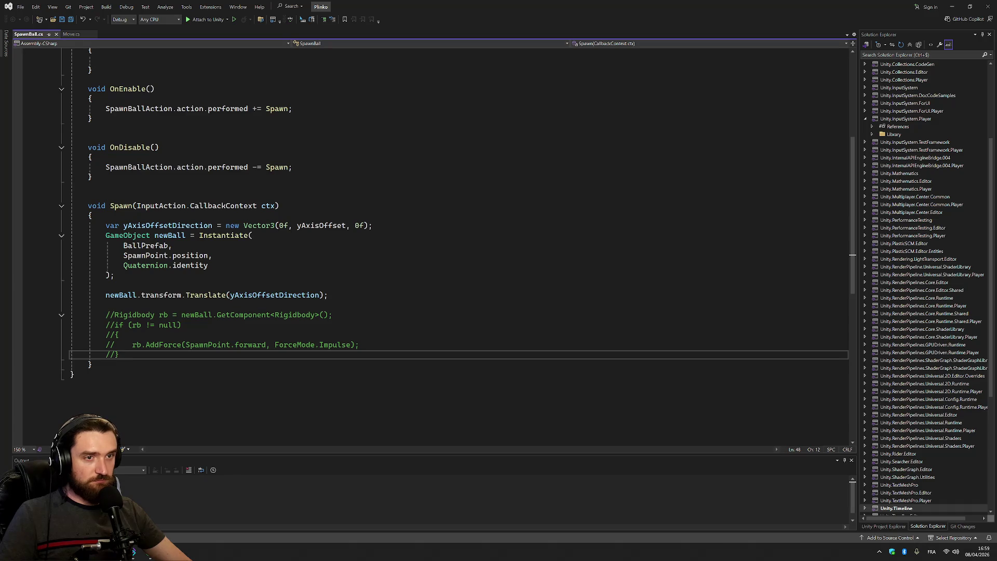
{"action": "key", "text": "alt+Tab"}
{"action": "left_click", "coordinate": [946, 57]}
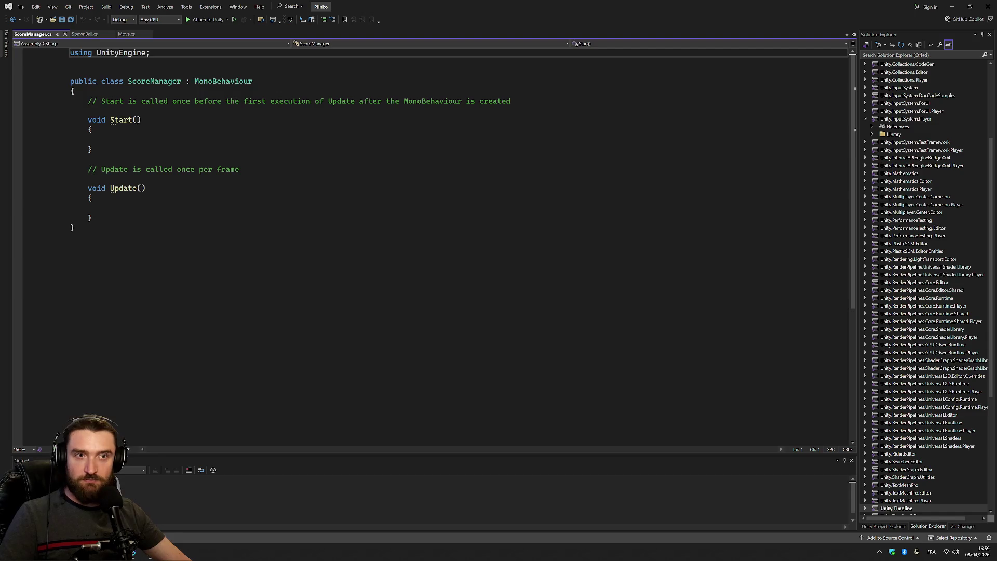
{"action": "left_click", "coordinate": [75, 91]}
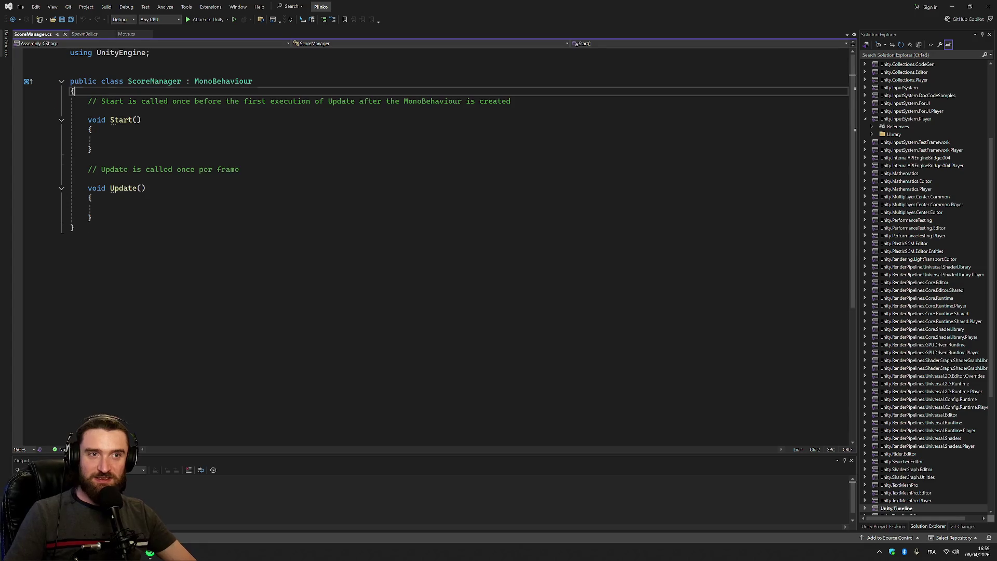
{"action": "key", "text": "Return"}
{"action": "type", "text": "GetComponent<TextMeshProUGUI>().text"}
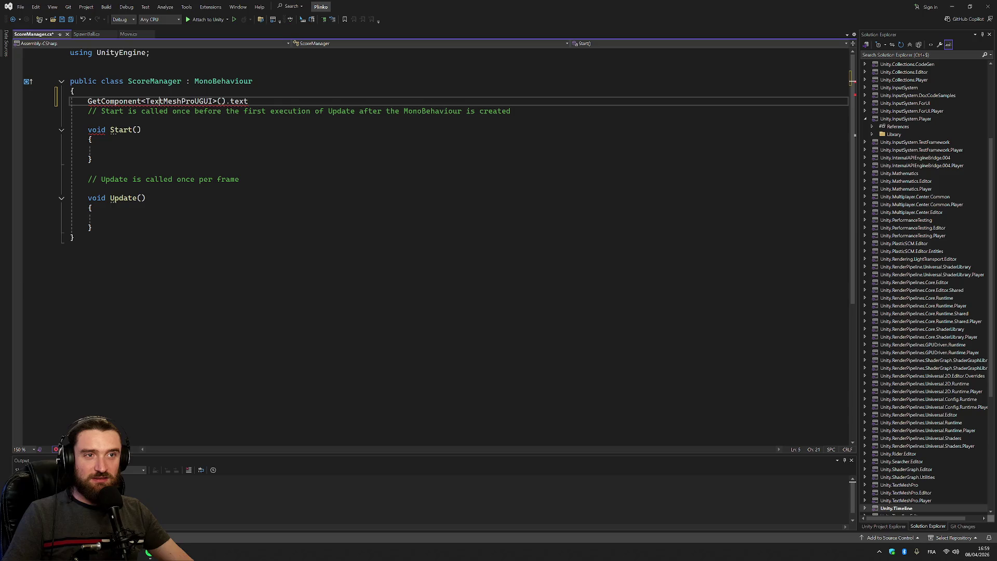
{"action": "key", "text": "ctrl+z"}
{"action": "key", "text": "ctrl+z"}
Try pasting the text access line around Start(), undoing each misplaced paste.
{"action": "left_click", "coordinate": [168, 111]}
{"action": "type", "text": "GetComponent<TextMeshProUGUI>().text"}
{"action": "key", "text": "ctrl+z"}
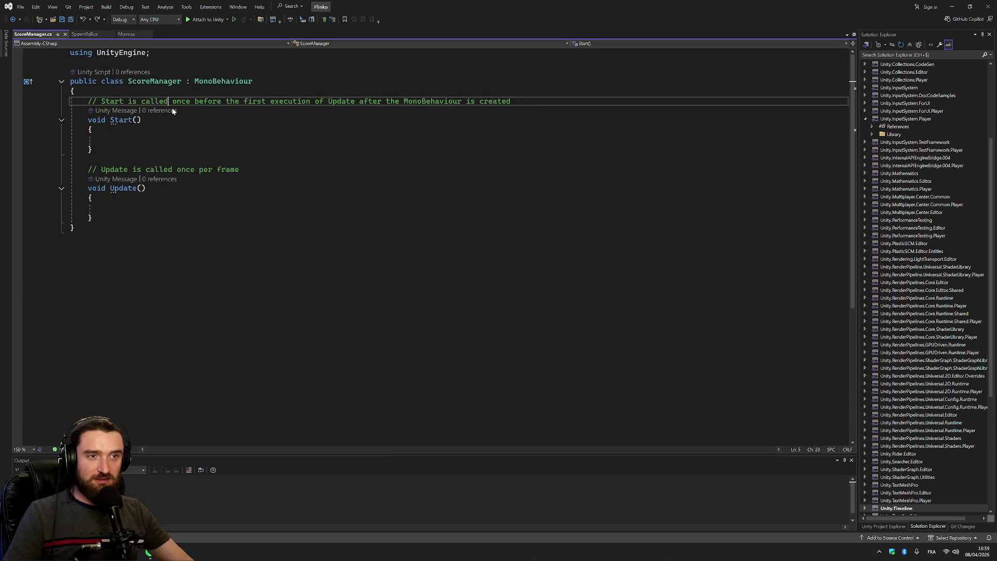
{"action": "left_click", "coordinate": [97, 102]}
{"action": "left_click", "coordinate": [88, 119]}
{"action": "type", "text": "GetComponent<TextMeshProUGUI>().text"}
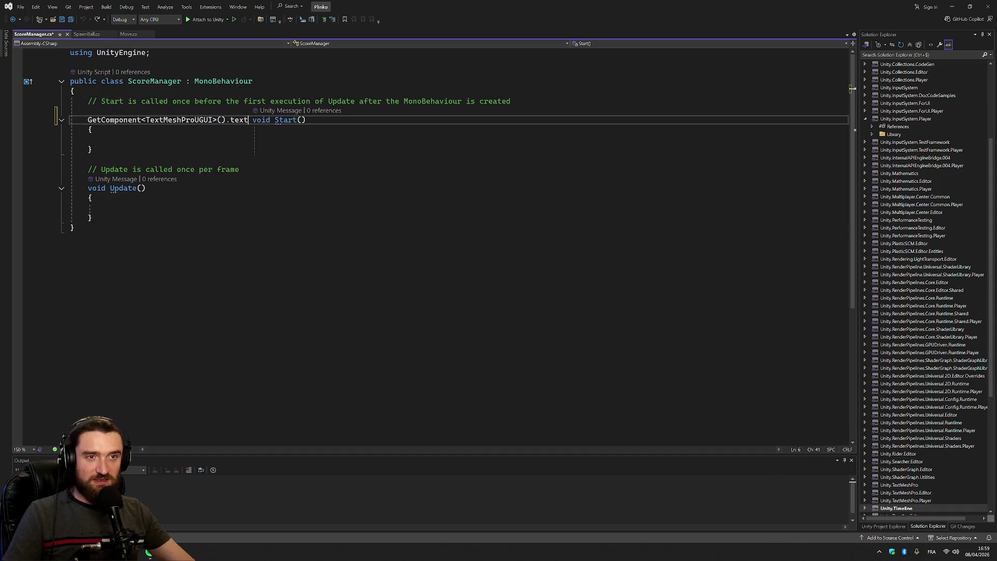
{"action": "key", "text": "Return"}
{"action": "key", "text": "ctrl+z"}
{"action": "key", "text": "ctrl+z"}
Paste the text access line into Update, check its TextMeshProUGUI type, then delete the line and return to Unity.
{"action": "left_click", "coordinate": [91, 208]}
{"action": "type", "text": "GetComponent<TextMeshProUGUI>().text"}
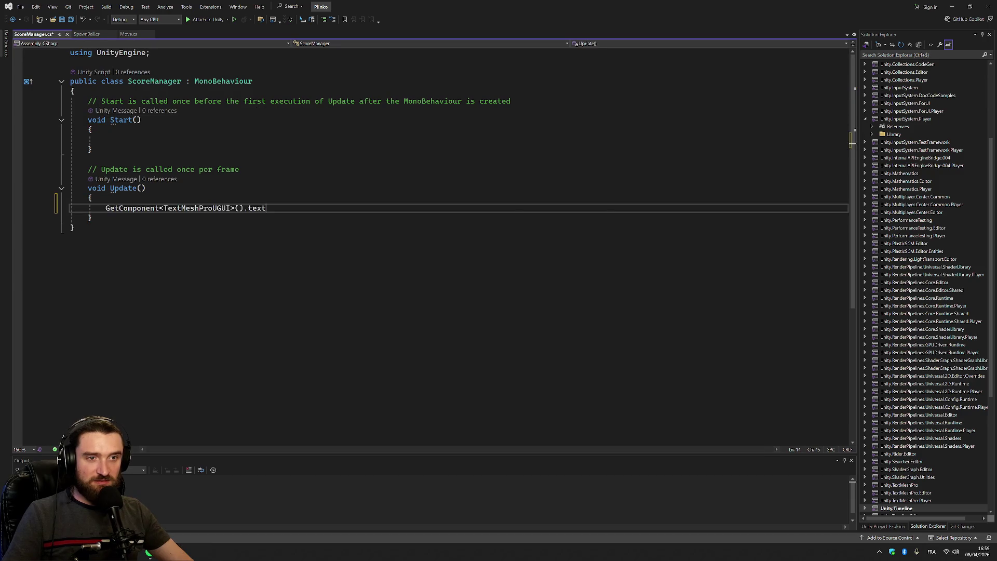
{"action": "left_click", "coordinate": [164, 208]}
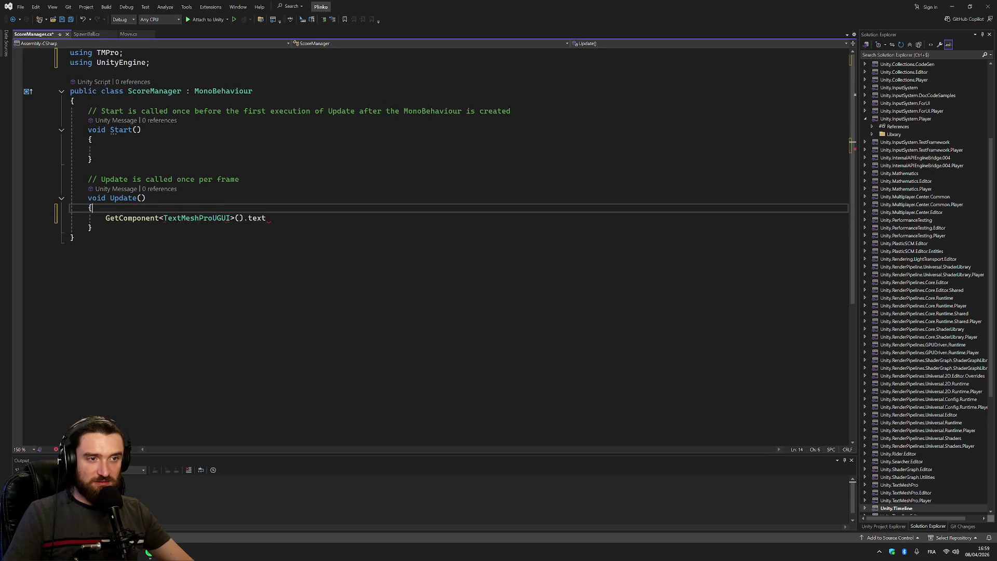
{"action": "left_click", "coordinate": [266, 218]}
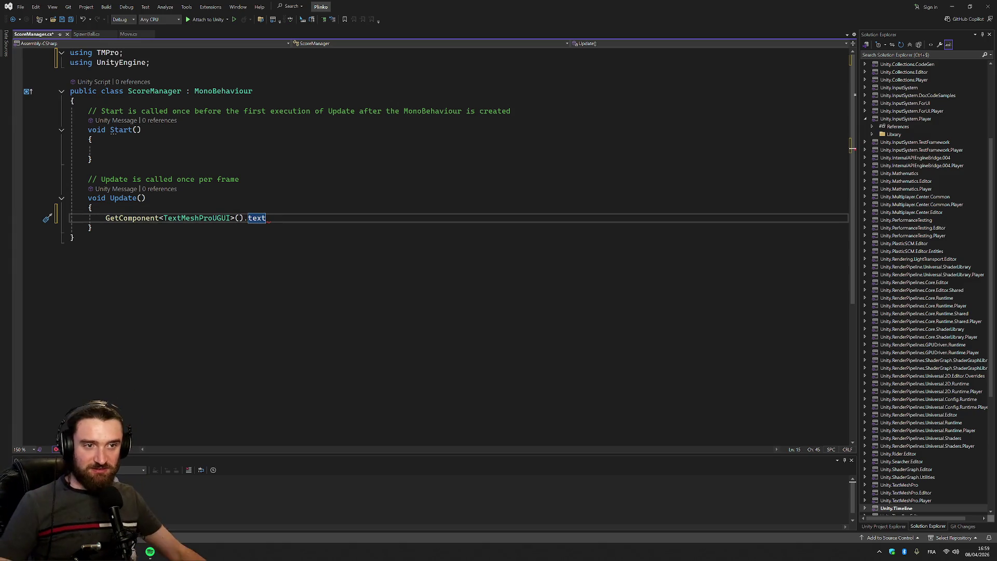
{"action": "key", "text": "shift+Home"}
{"action": "key", "text": "BackSpace"}
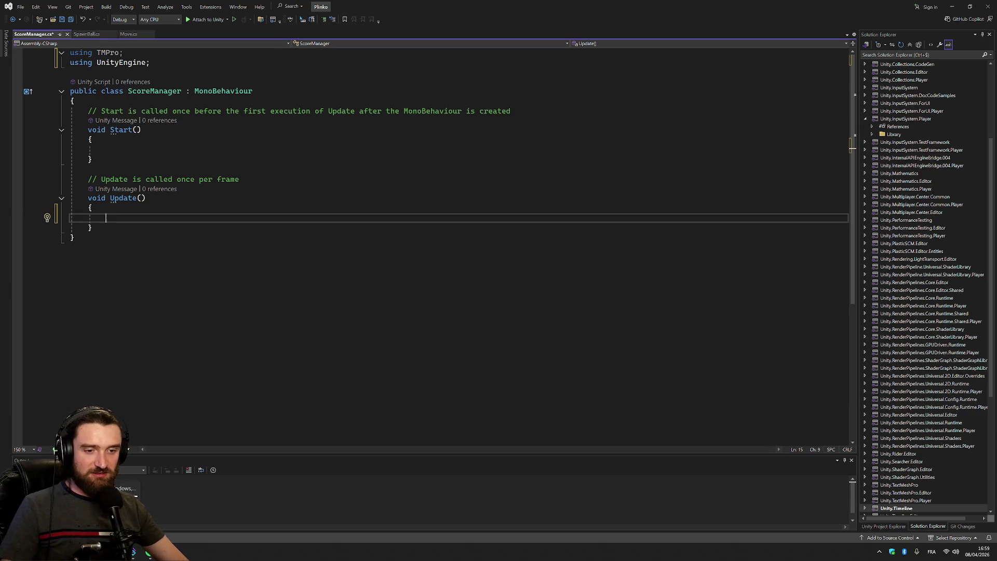
{"action": "key", "text": "alt+Tab"}
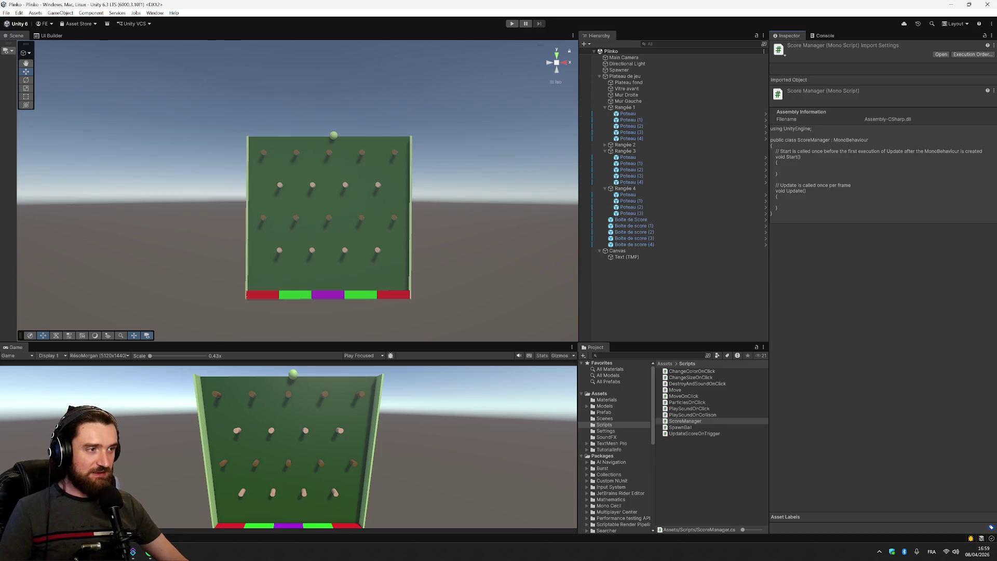
Inspect a Poteau peg and the Boite de Score box, then open UpdateScoreOnTrigger in Visual Studio.
{"action": "left_click", "coordinate": [660, 115]}
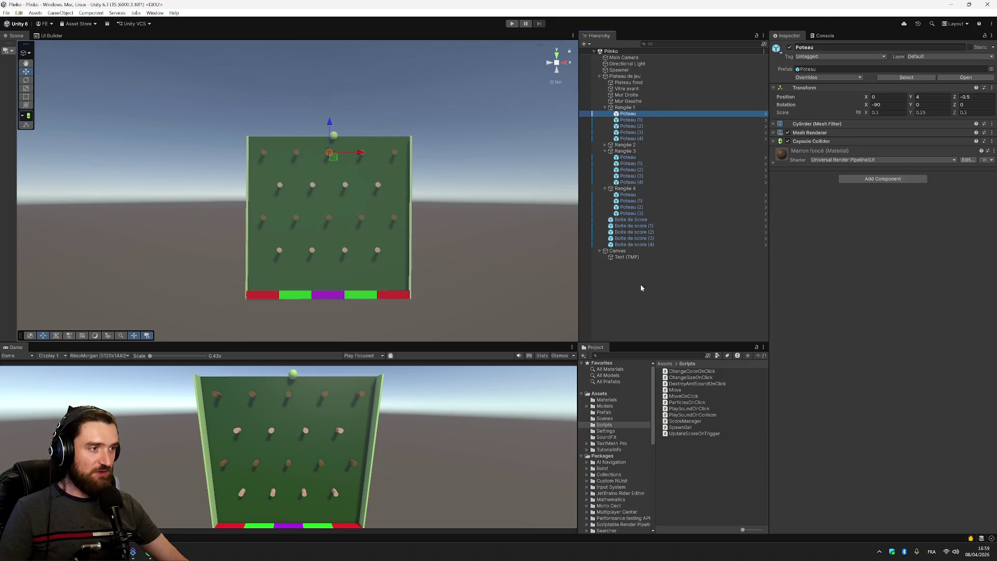
{"action": "left_click", "coordinate": [640, 220]}
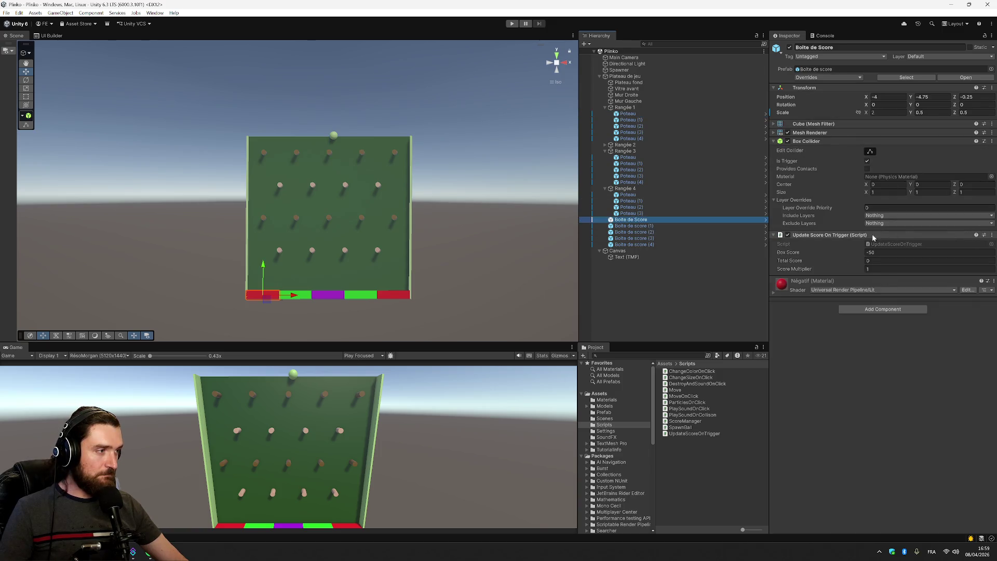
{"action": "left_click", "coordinate": [701, 434]}
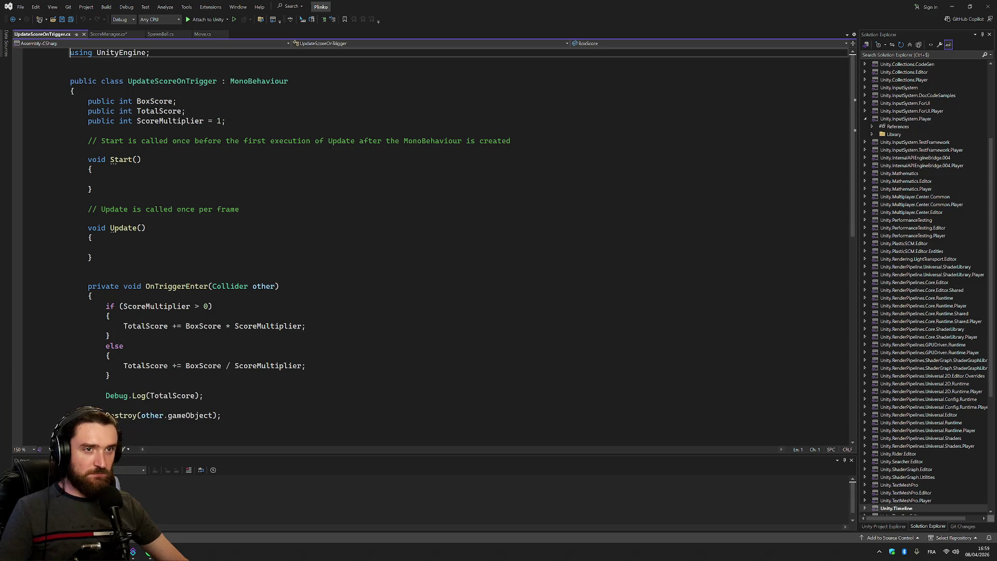
{"action": "left_click", "coordinate": [89, 131]}
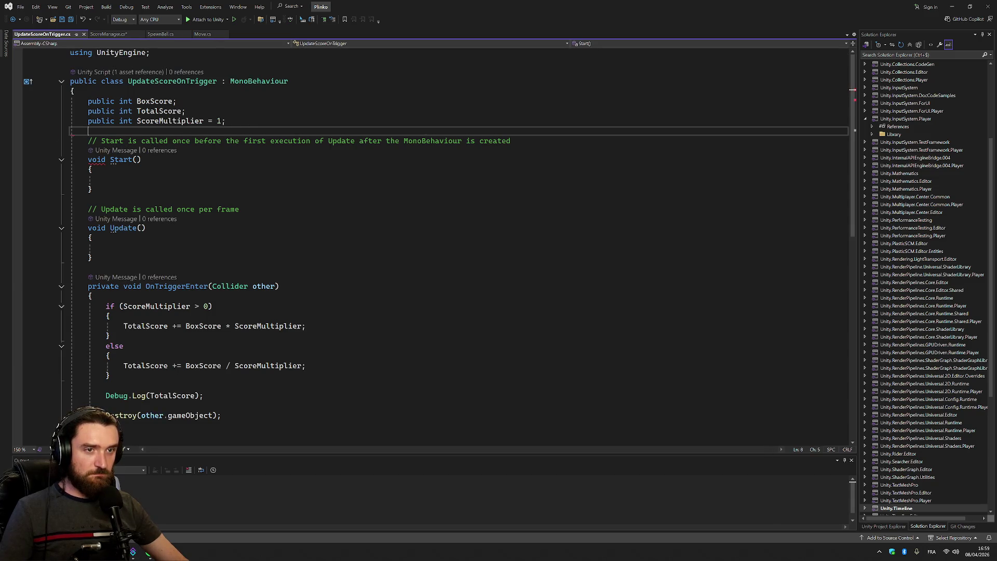
Replace the TotalScore field with a var totalScore read from GetComponent<TextMeshProUGUI>().text, importing TMPro.
{"action": "left_click_drag", "start_coordinate": [177, 101], "coordinate": [186, 110]}
{"action": "key", "text": "Delete"}
{"action": "left_click", "coordinate": [92, 286]}
{"action": "key", "text": "Return"}
{"action": "type", "text": "v"}
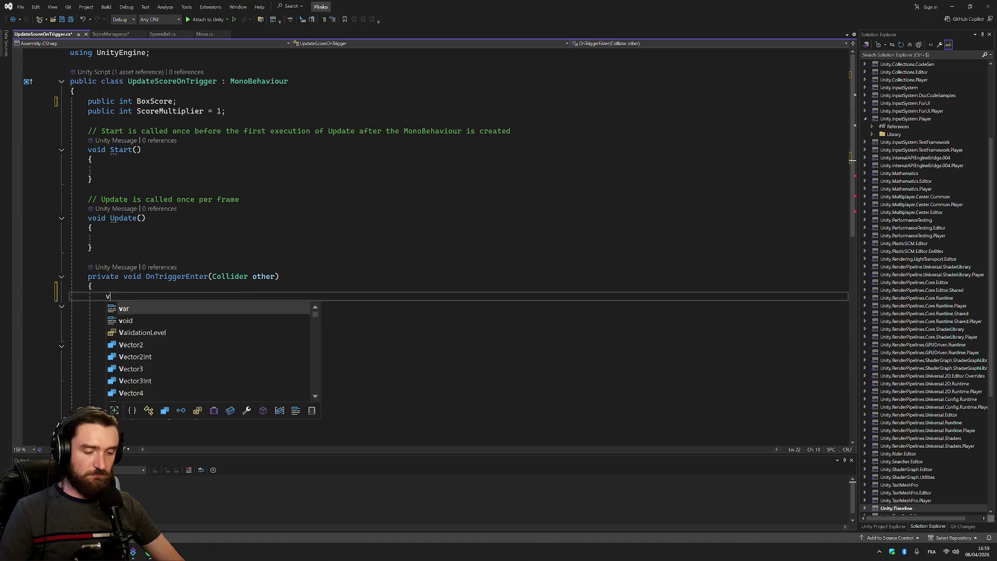
{"action": "type", "text": "ar totalScore ="}
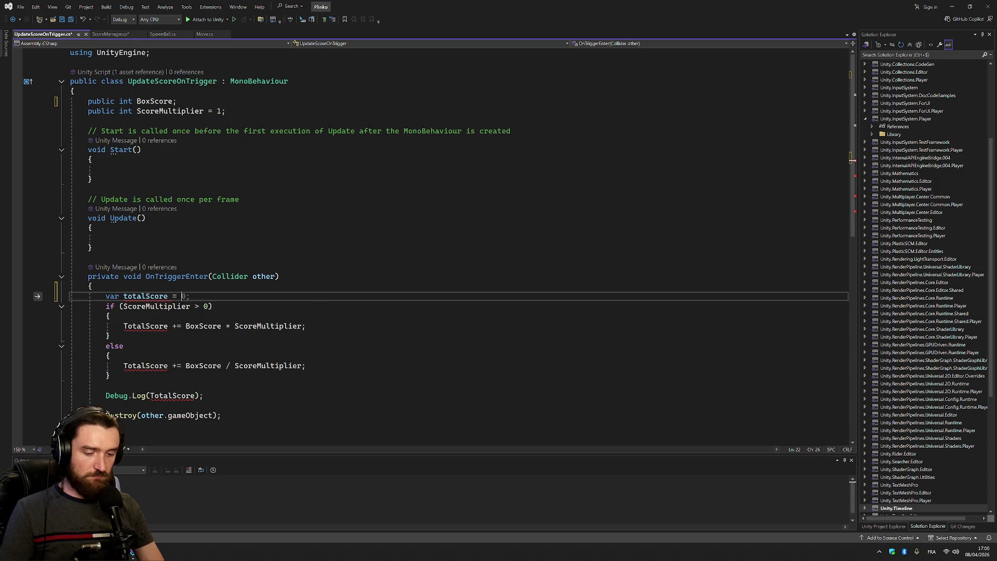
{"action": "key", "text": "Tab"}
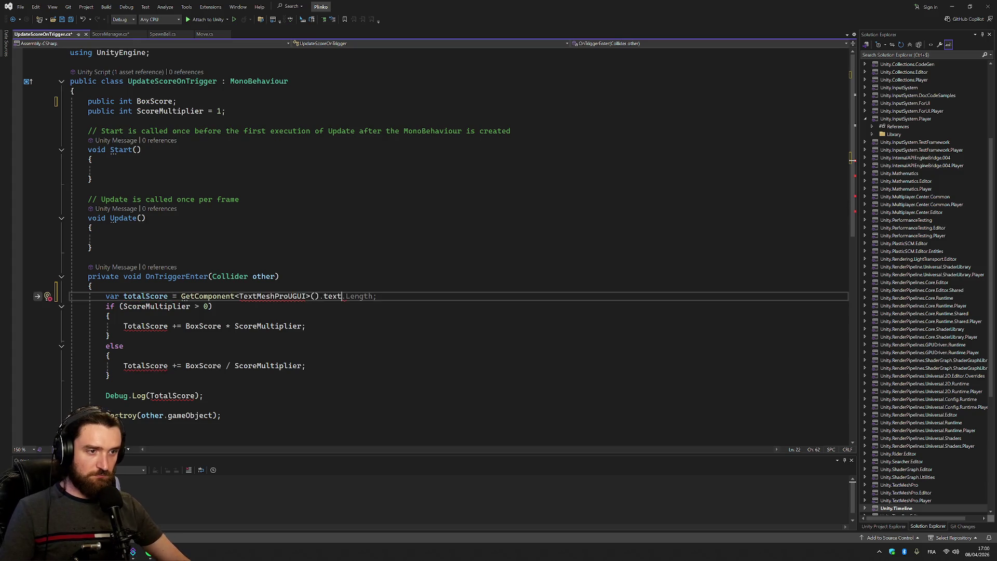
{"action": "type", "text": ";"}
{"action": "left_click", "coordinate": [279, 296]}
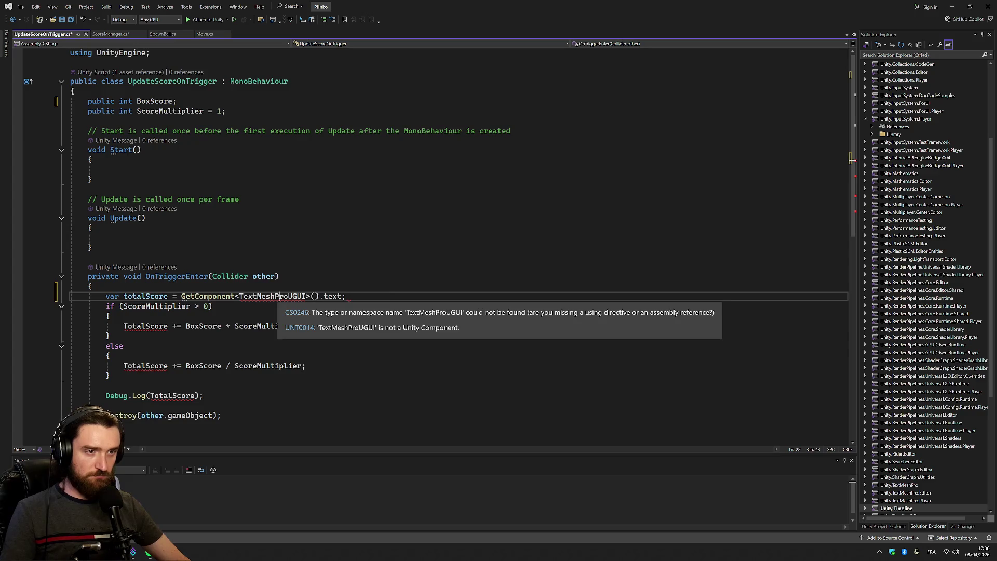
{"action": "key", "text": "alt+Return"}
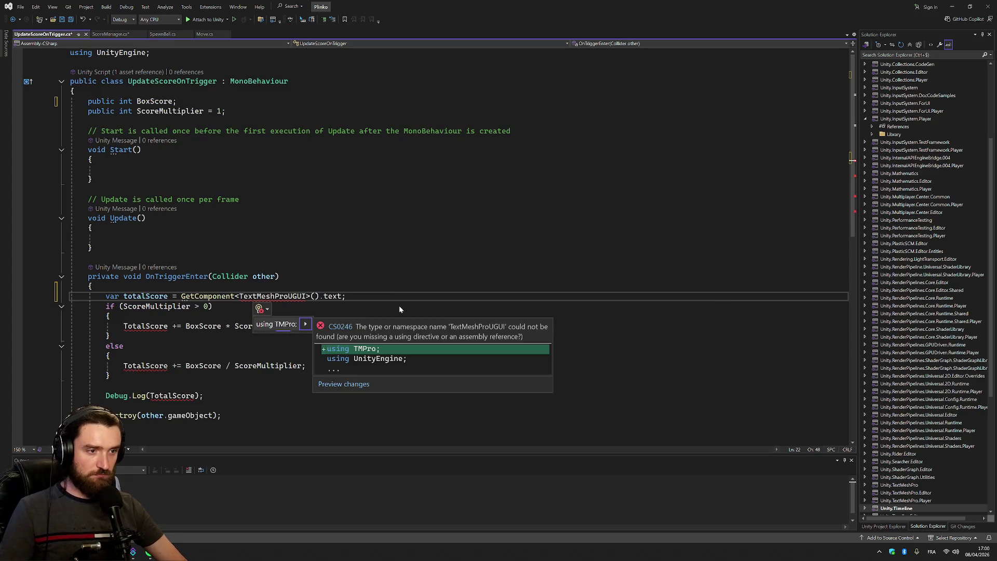
{"action": "key", "text": "Escape"}
Rename TotalScore to totalScore in the if branch, else branch and Debug.Log call.
{"action": "double_click", "coordinate": [145, 306]}
{"action": "key", "text": "ctrl+c"}
{"action": "double_click", "coordinate": [146, 336]}
{"action": "key", "text": "ctrl+v"}
{"action": "double_click", "coordinate": [145, 376]}
{"action": "key", "text": "ctrl+v"}
{"action": "double_click", "coordinate": [172, 406]}
{"action": "key", "text": "ctrl+v"}
Save the UpdateScoreOnTrigger script and return to Unity.
{"action": "scroll", "coordinate": [416, 244], "scroll_direction": "down", "scroll_amount": 2}
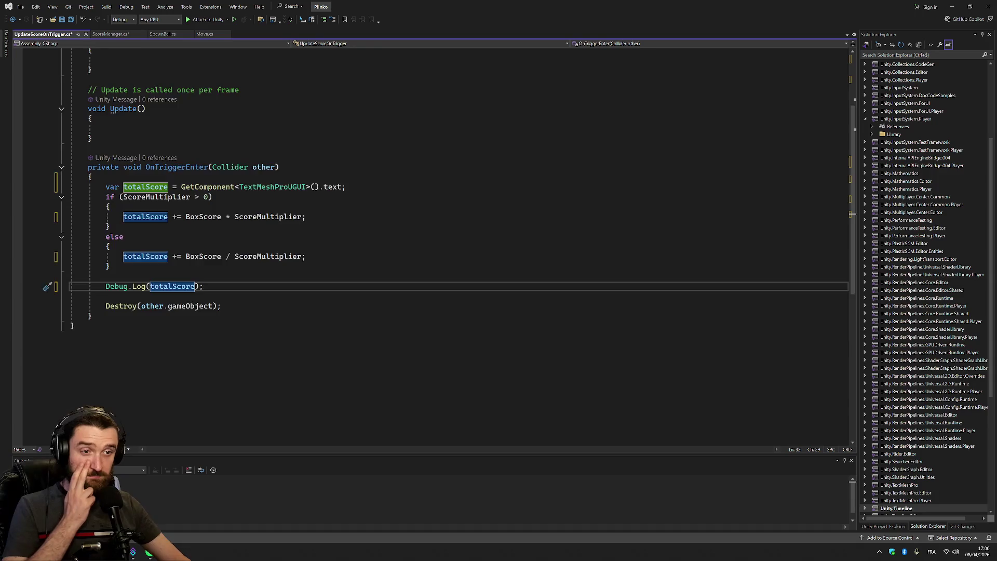
{"action": "scroll", "coordinate": [415, 244], "scroll_direction": "up", "scroll_amount": 2}
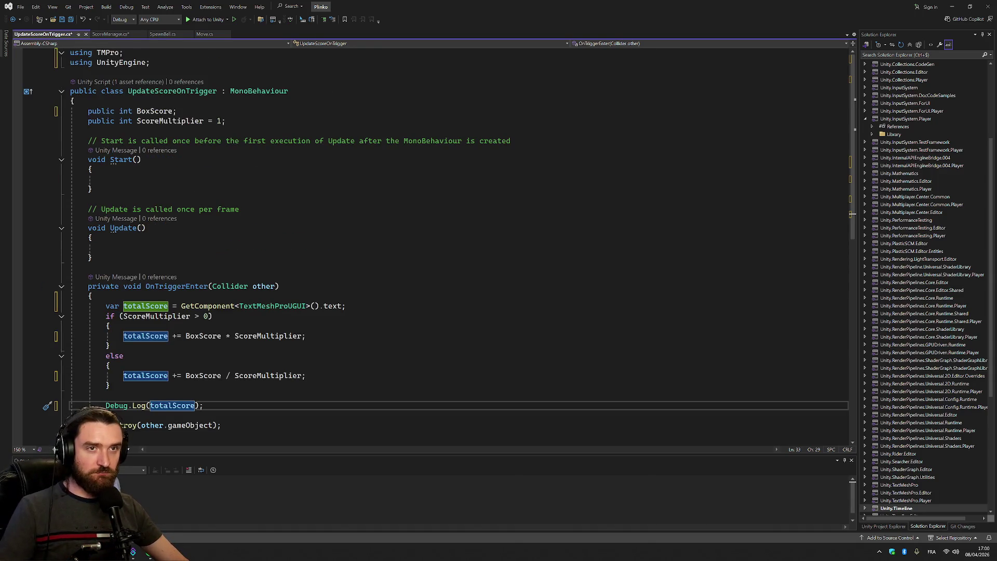
{"action": "left_click", "coordinate": [93, 238]}
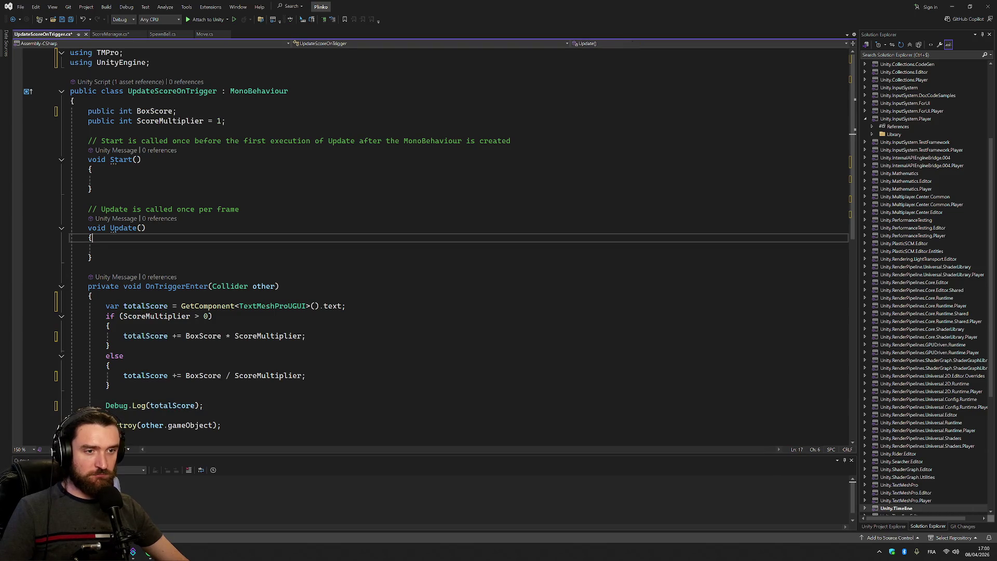
{"action": "key", "text": "ctrl+s"}
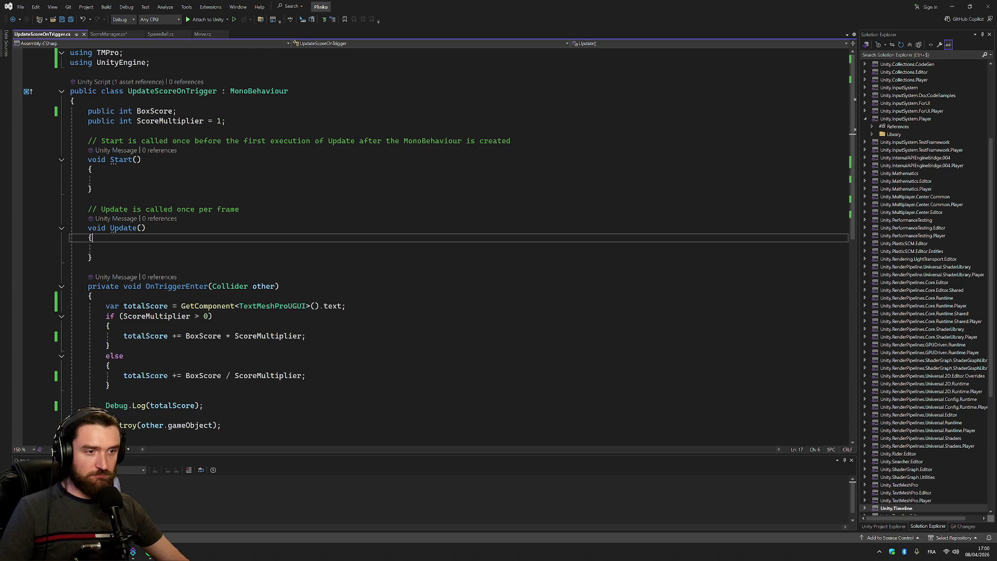
{"action": "key", "text": "alt+Tab"}
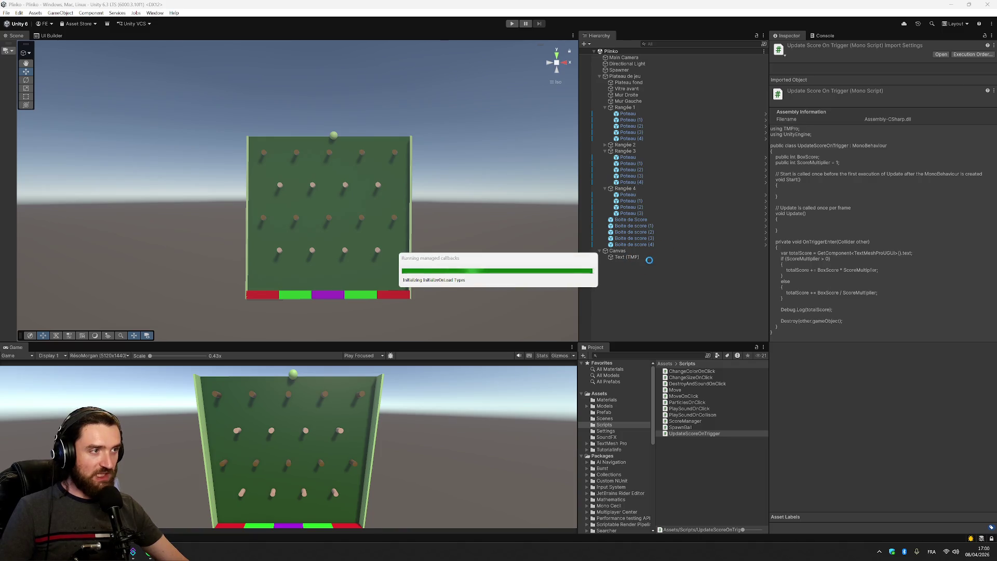
Drag Text (TMP) onto Boite de Score to make it a child.
{"action": "left_click", "coordinate": [643, 226]}
{"action": "left_click", "coordinate": [643, 220]}
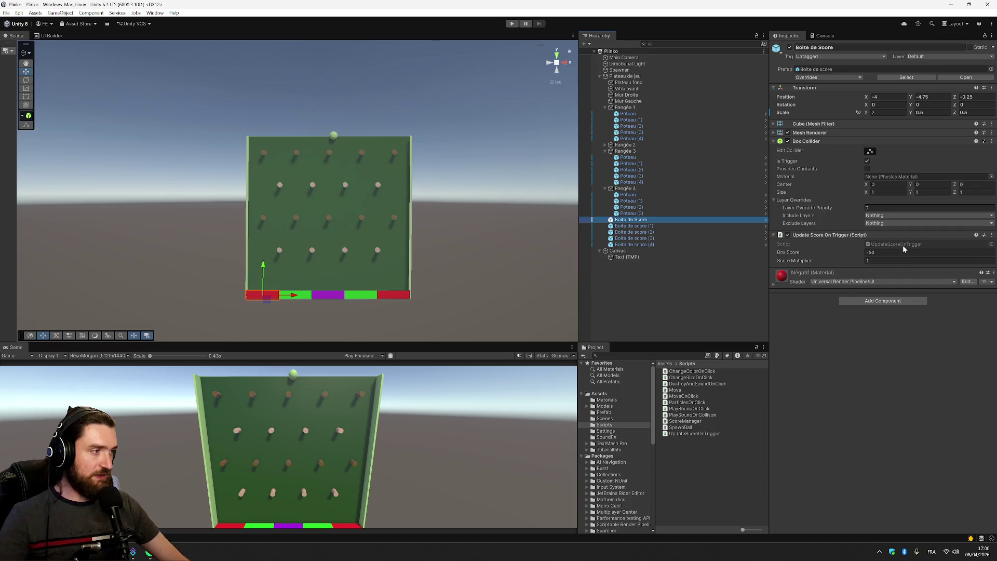
{"action": "left_click_drag", "start_coordinate": [636, 258], "coordinate": [646, 221]}
{"action": "left_click", "coordinate": [637, 227]}
Replace the Text (TMP) content with 'Toto'.
{"action": "left_click", "coordinate": [848, 207]}
{"action": "type", "text": "Toto"}
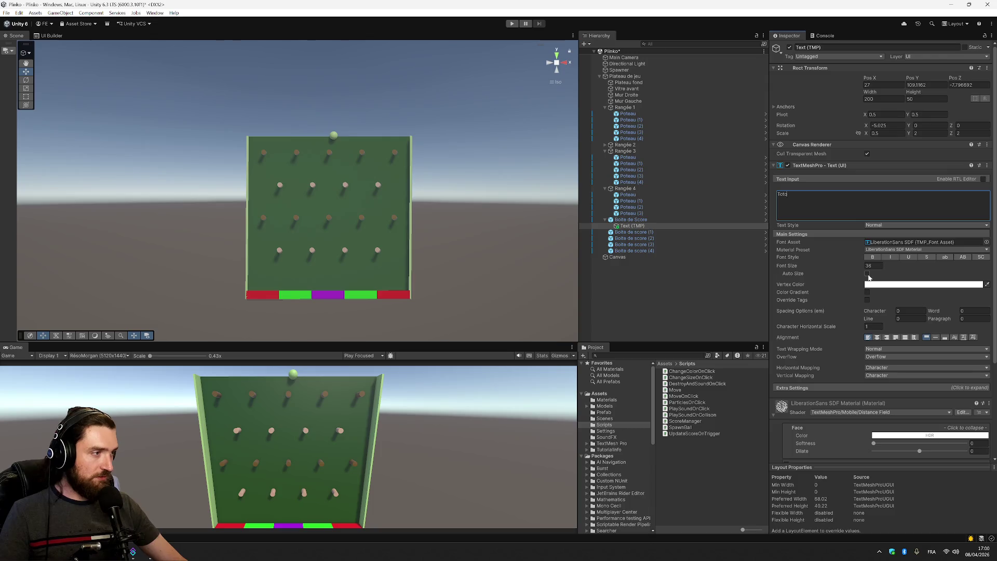
{"action": "left_click", "coordinate": [632, 227]}
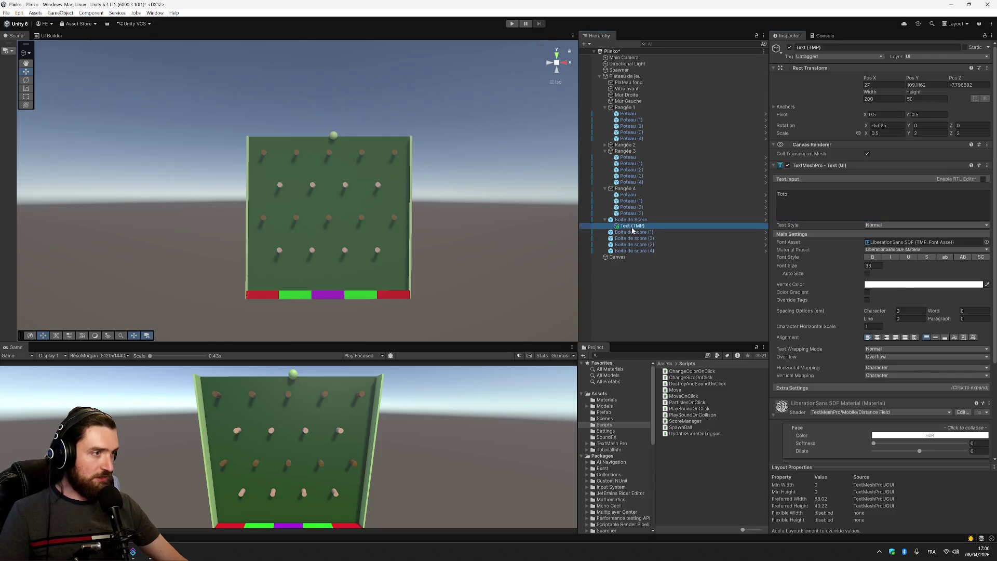
{"action": "left_click", "coordinate": [630, 219]}
{"action": "left_click", "coordinate": [636, 226]}
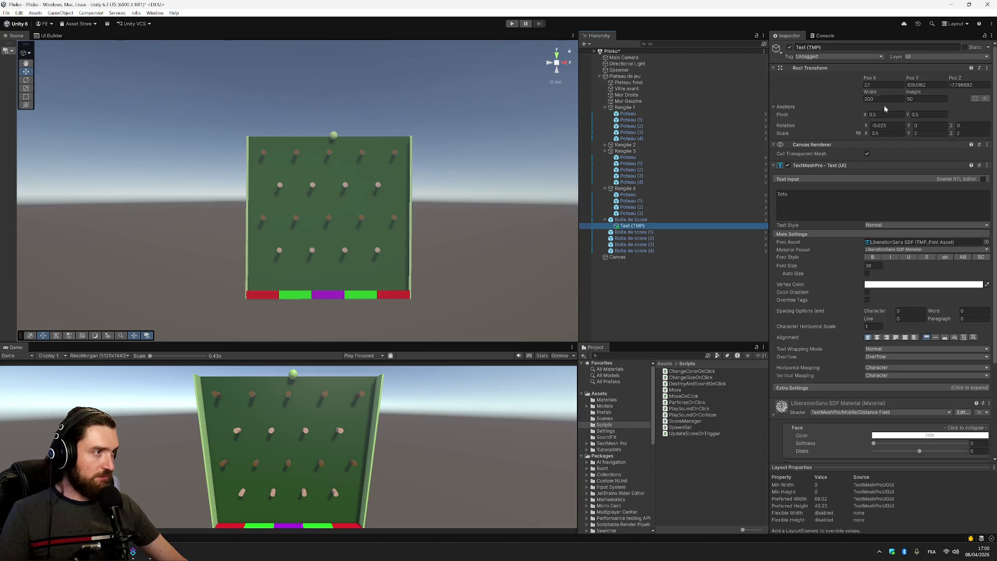
Toggle Cull Transparent Mesh on the text and try a Z position of 2, then cancel it.
{"action": "left_click", "coordinate": [867, 154]}
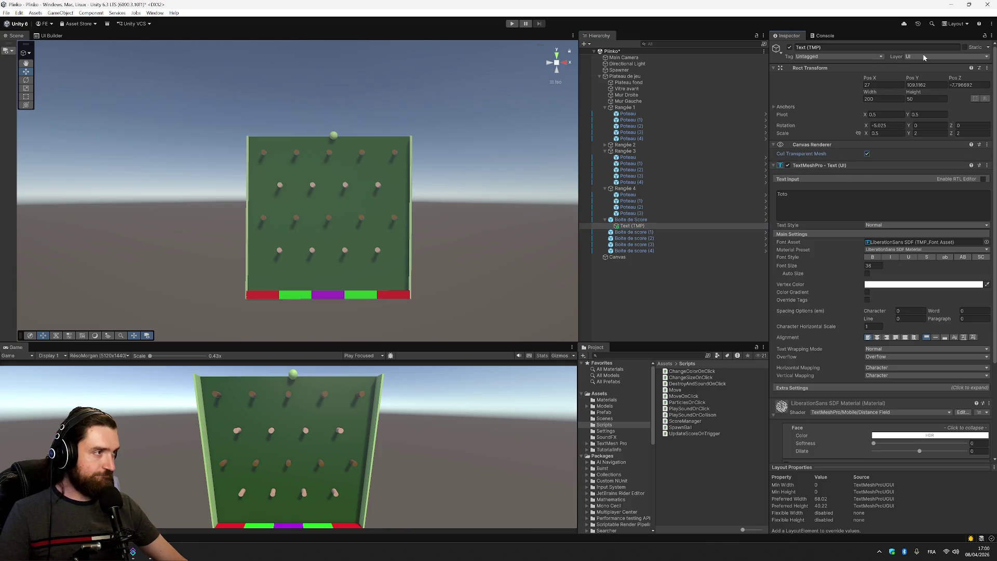
{"action": "left_click", "coordinate": [933, 87]}
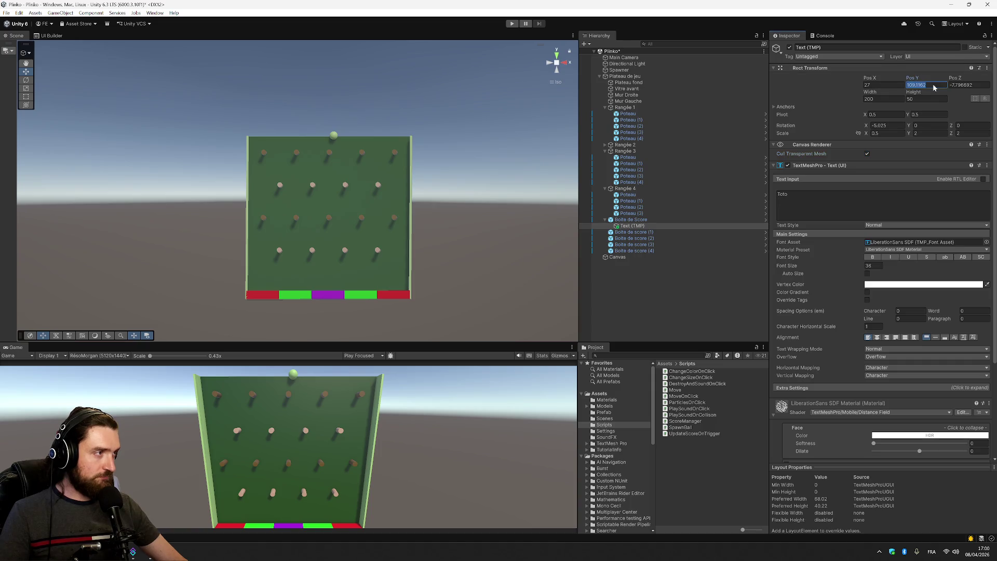
{"action": "key", "text": "Tab"}
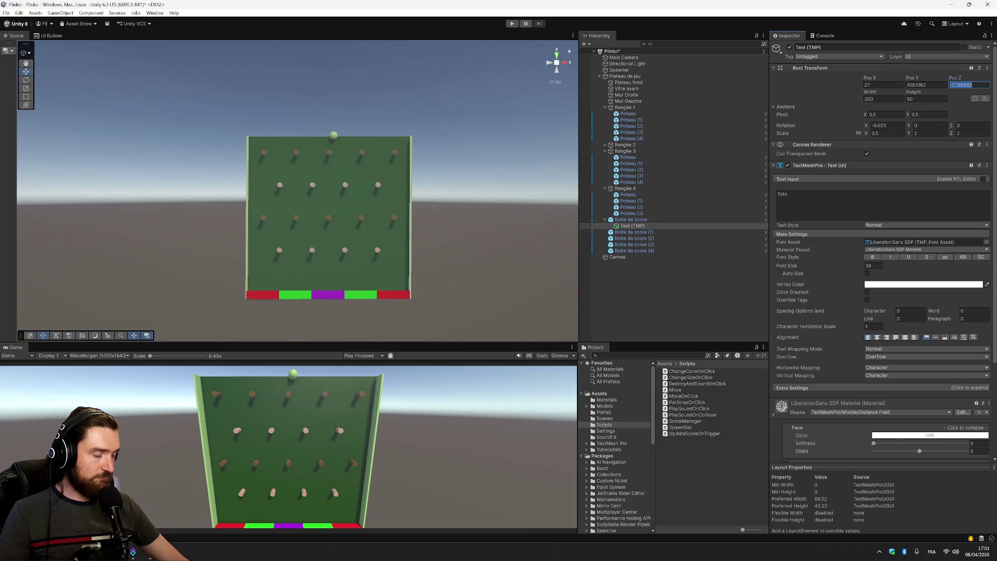
{"action": "type", "text": "2"}
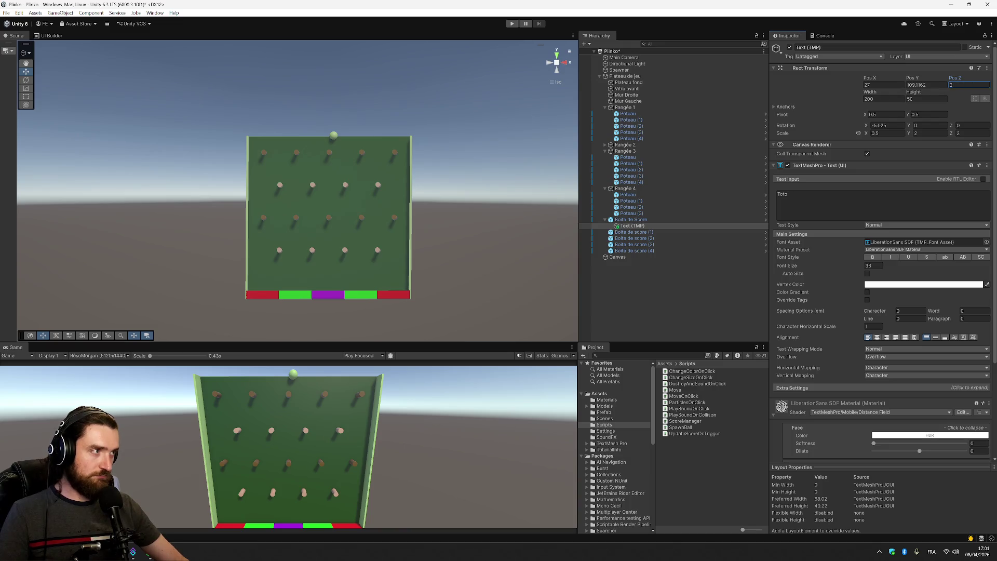
{"action": "key", "text": "Escape"}
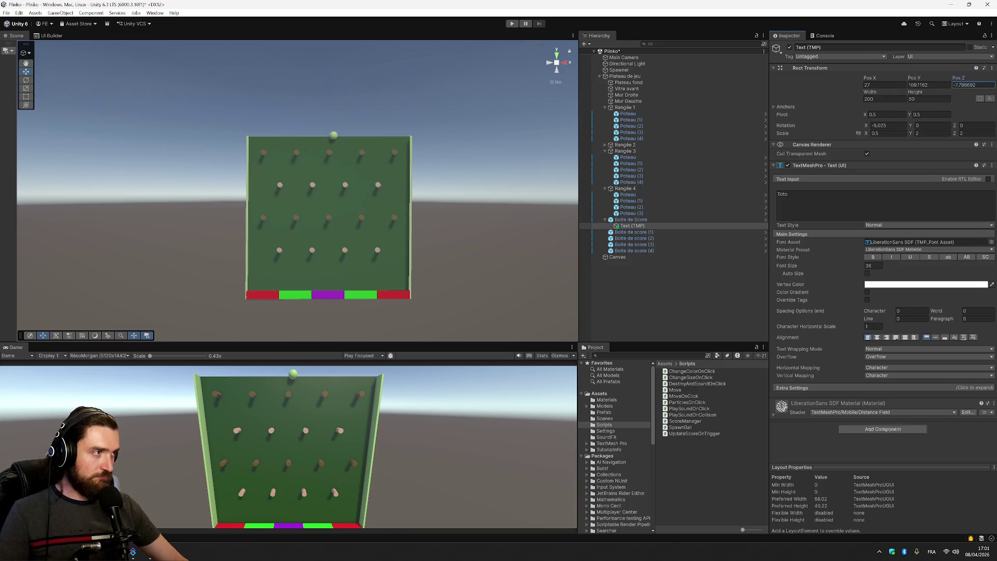
Compare Text (TMP) with its parent Boite de Score and the red score box in the scene.
{"action": "left_click", "coordinate": [639, 226]}
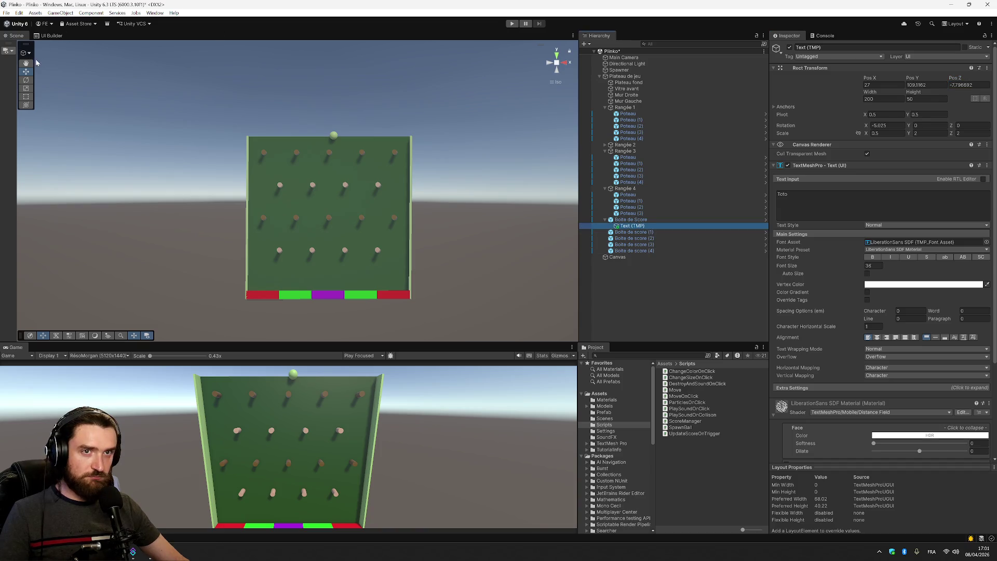
{"action": "left_click", "coordinate": [631, 220]}
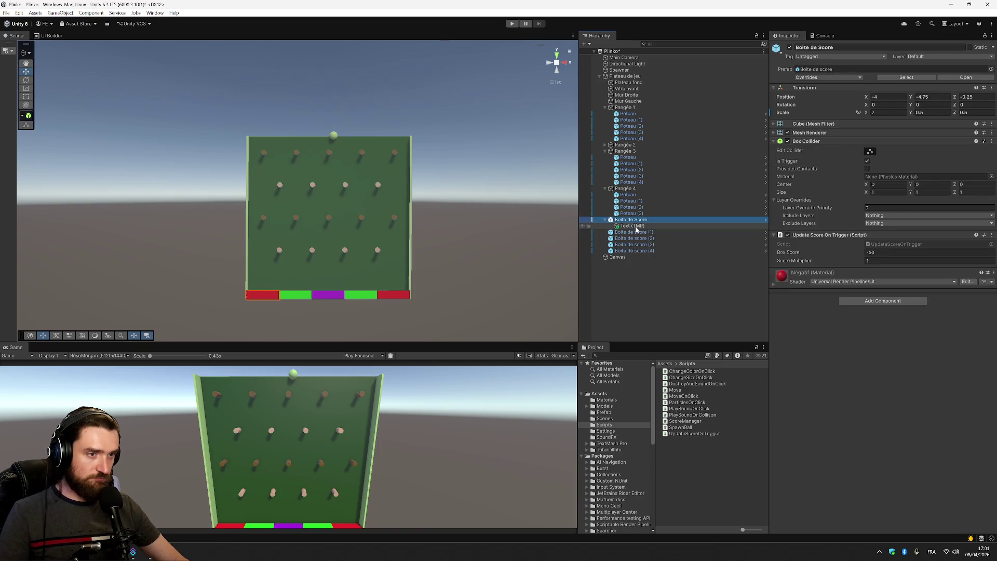
{"action": "left_click", "coordinate": [633, 226]}
{"action": "left_click", "coordinate": [273, 295]}
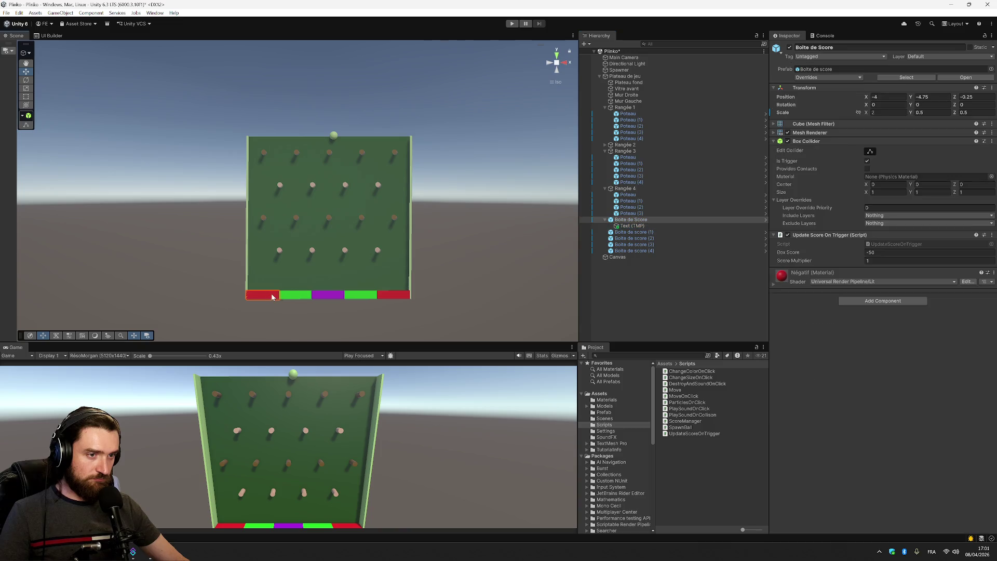
{"action": "left_click", "coordinate": [652, 225]}
{"action": "scroll", "coordinate": [805, 275], "scroll_direction": "down", "scroll_amount": 2}
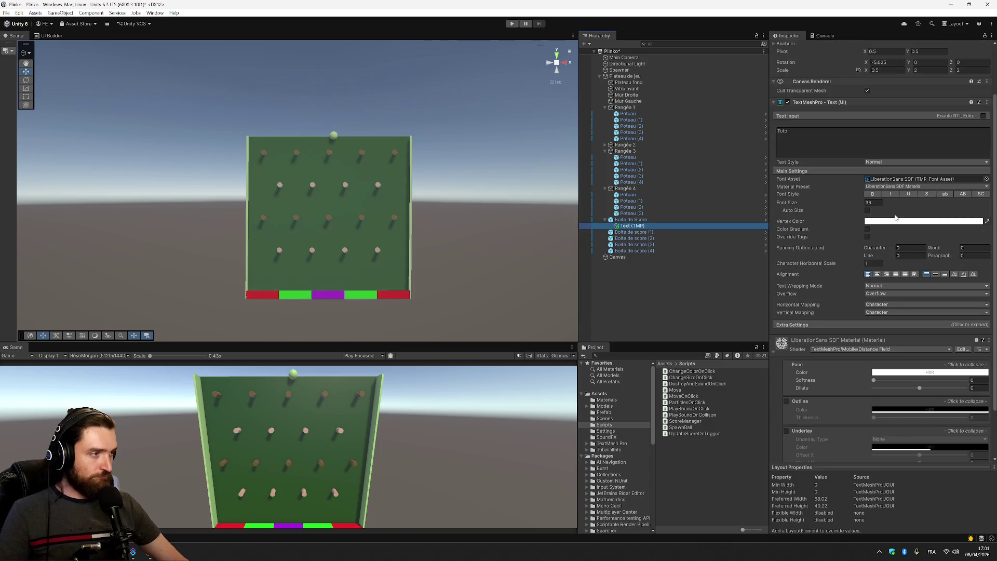
{"action": "scroll", "coordinate": [806, 275], "scroll_direction": "up", "scroll_amount": 2}
{"action": "right_click", "coordinate": [669, 227]}
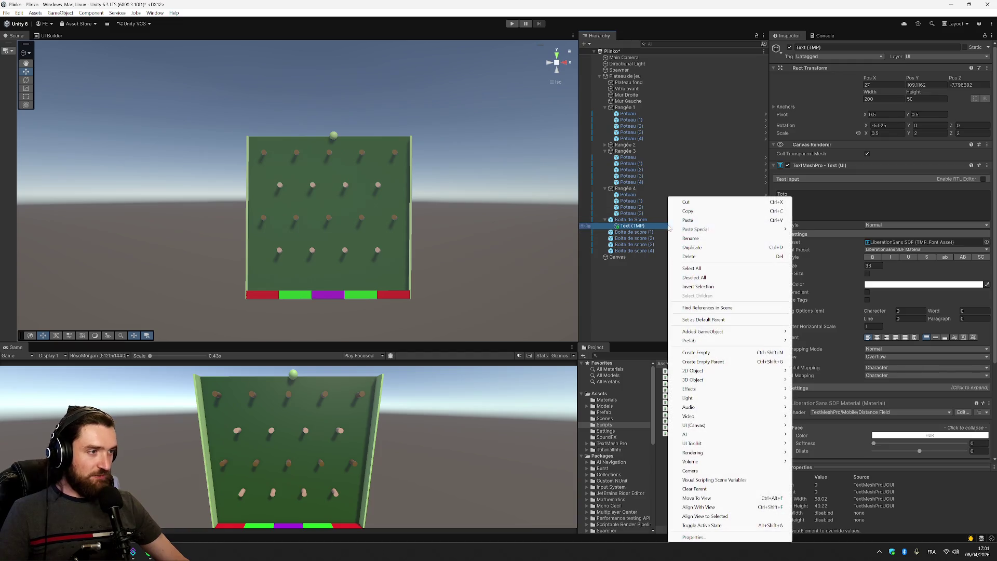
Delete the Text (TMP) object, then undo the deletion.
{"action": "left_click", "coordinate": [722, 257]}
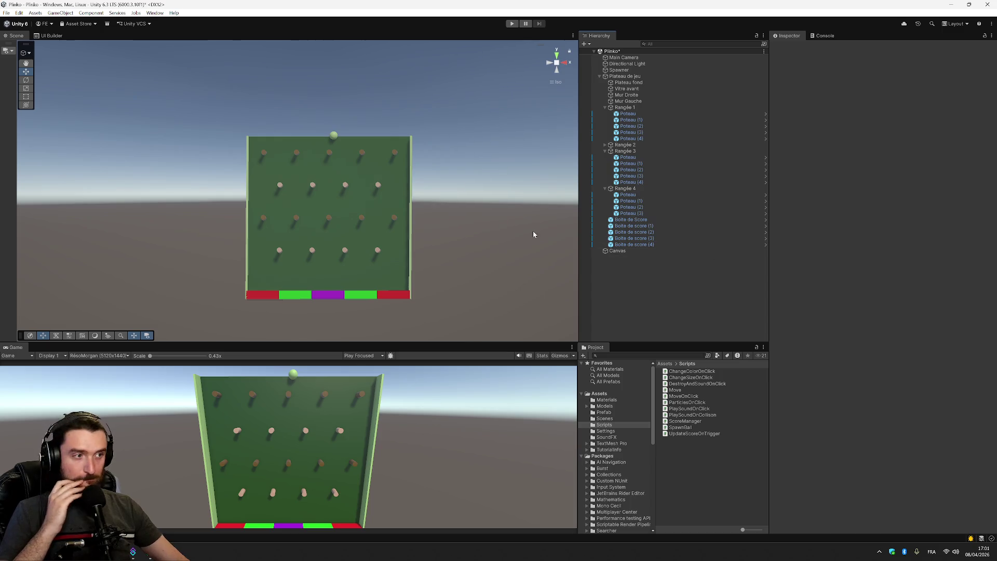
{"action": "left_click", "coordinate": [620, 251]}
{"action": "key", "text": "ctrl+z"}
{"action": "key", "text": "ctrl+z"}
{"action": "key", "text": "ctrl+z"}
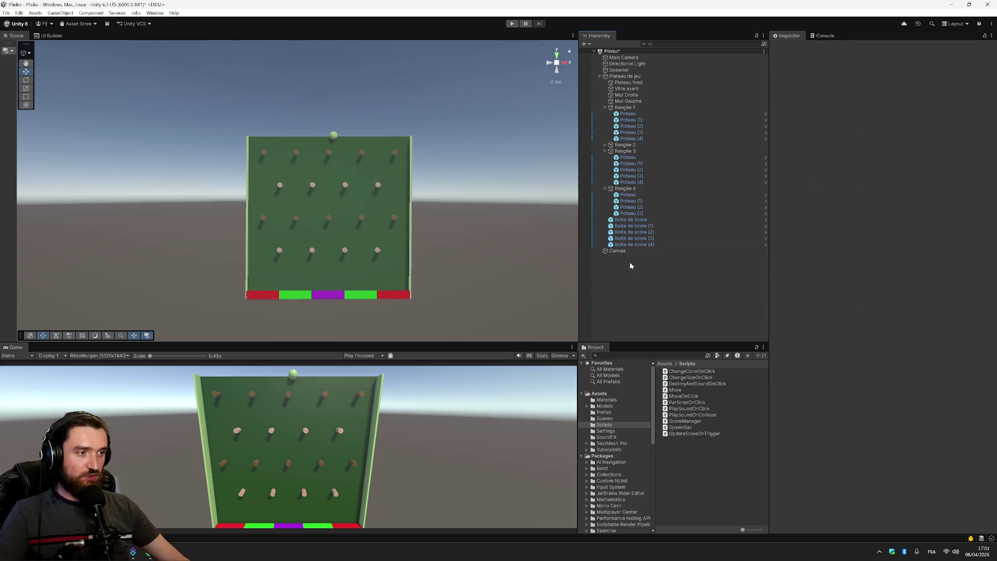
Undo and redo through earlier edits until Text (TMP) is back under Canvas reading New Text.
{"action": "key", "text": "ctrl+z"}
{"action": "key", "text": "ctrl+y"}
{"action": "key", "text": "ctrl+z"}
{"action": "key", "text": "ctrl+y"}
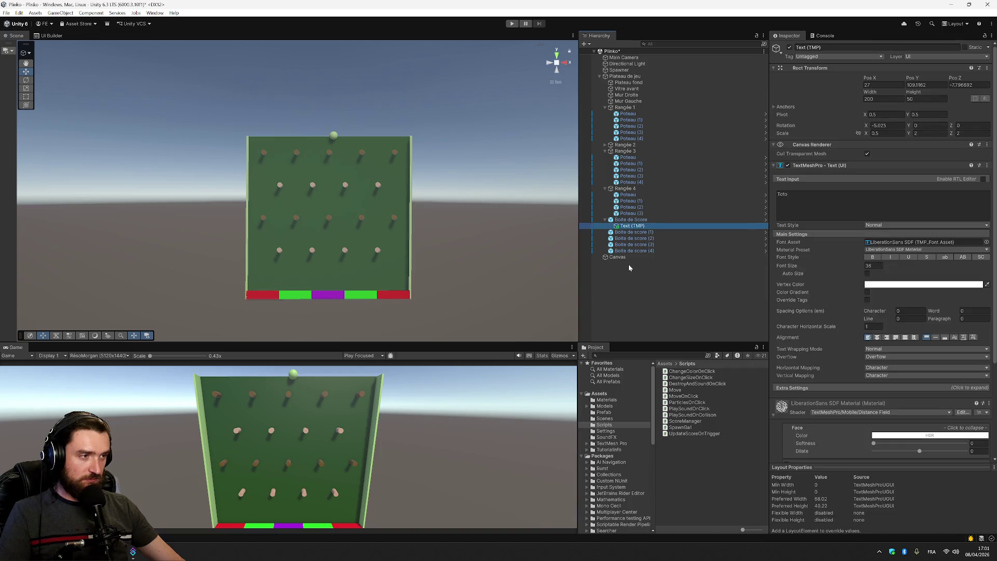
{"action": "key", "text": "ctrl+z"}
{"action": "key", "text": "ctrl+y"}
{"action": "key", "text": "ctrl+z"}
{"action": "key", "text": "ctrl+y"}
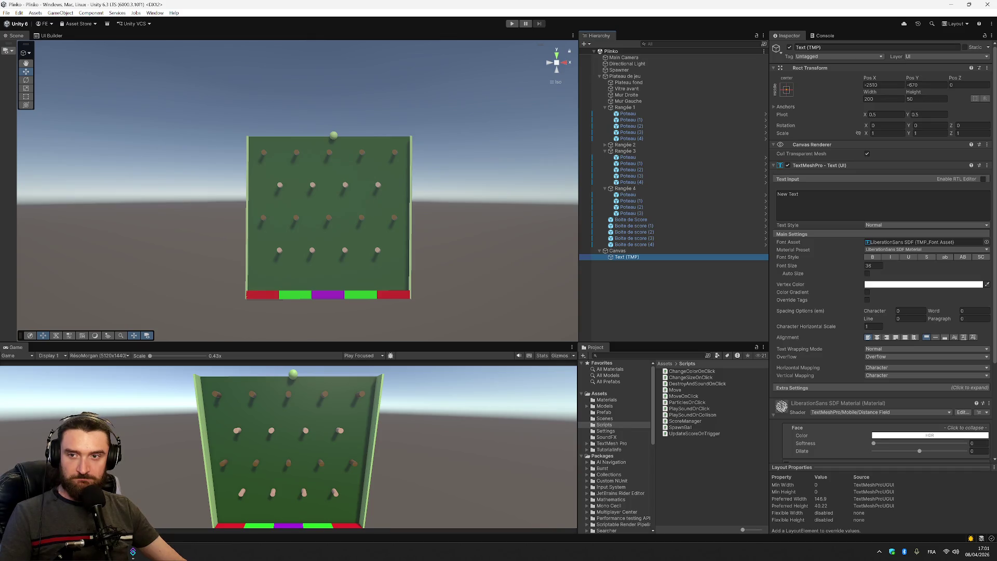
{"action": "key", "text": "alt+Tab"}
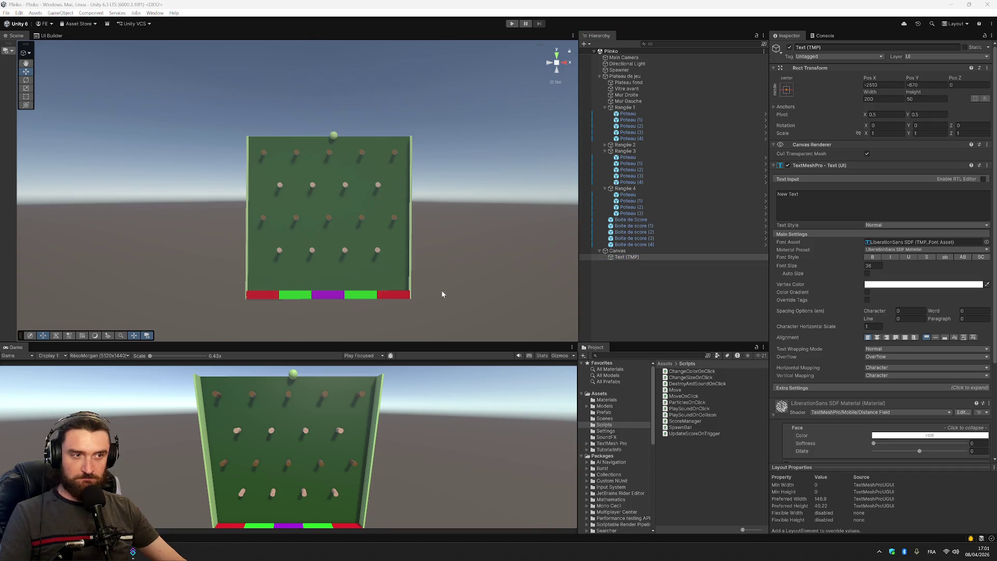
{"action": "left_click", "coordinate": [627, 251]}
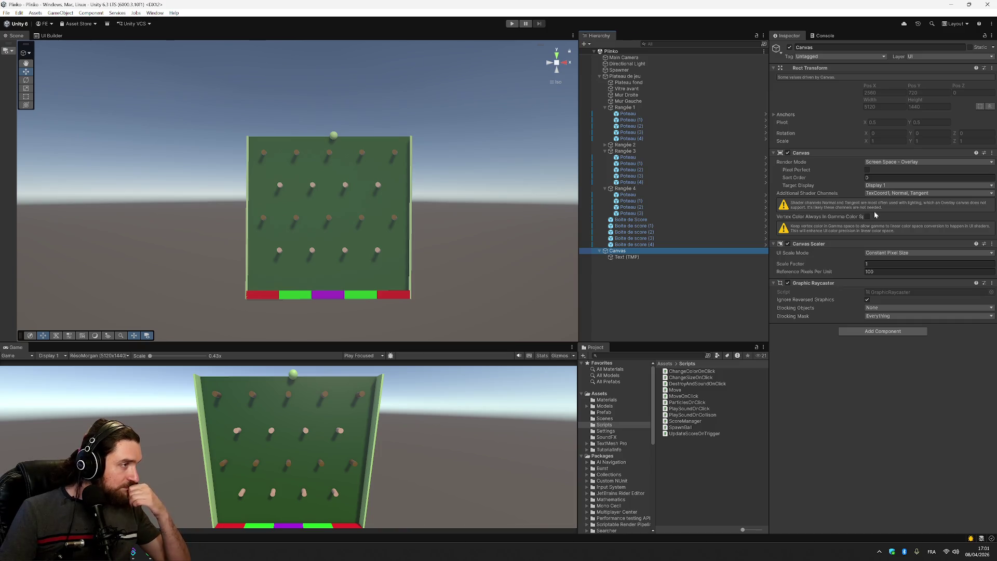
Switch the Canvas Render Mode from Screen Space - Overlay to Screen Space - Camera.
{"action": "left_click", "coordinate": [740, 251]}
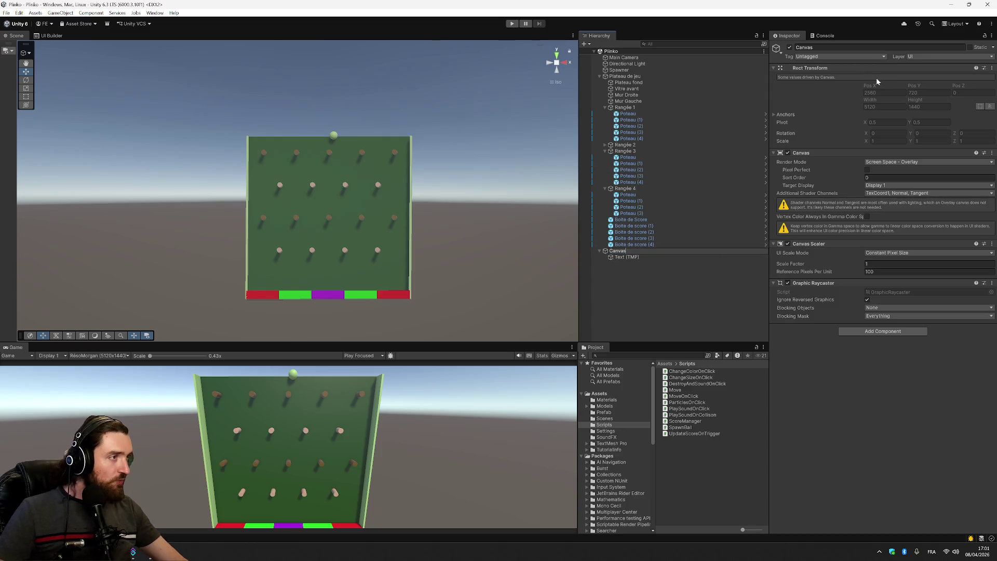
{"action": "left_click", "coordinate": [922, 162]}
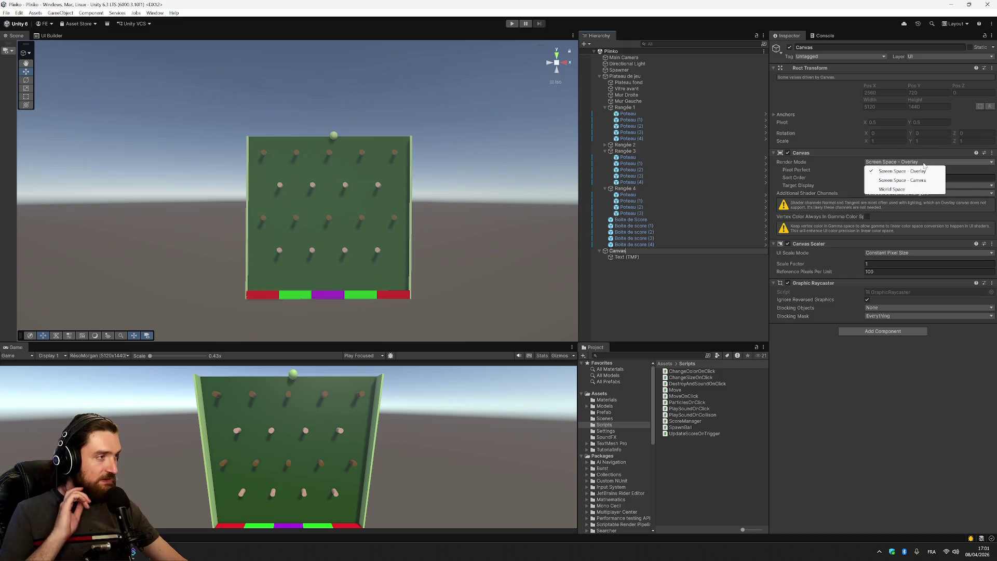
{"action": "left_click", "coordinate": [919, 181]}
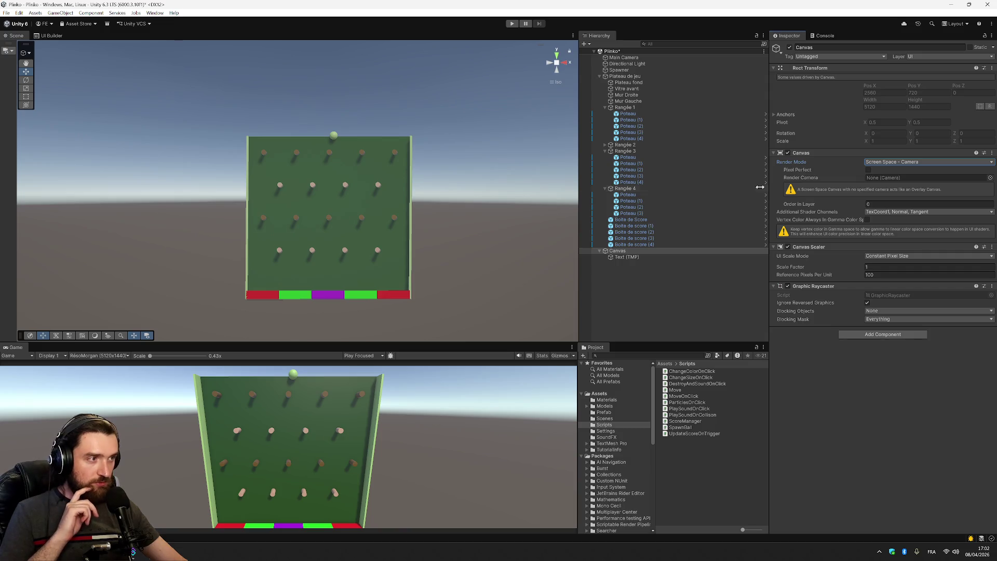
Check the Text (TMP) 'New Text' input, then reselect Canvas and view its Layer list.
{"action": "left_click", "coordinate": [626, 256]}
{"action": "double_click", "coordinate": [793, 194]}
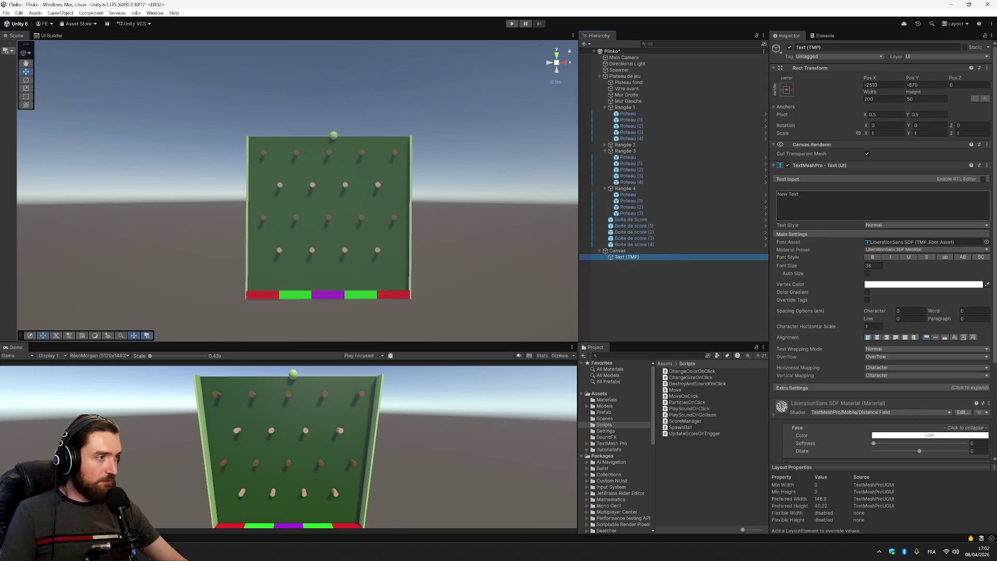
{"action": "left_click", "coordinate": [798, 194]}
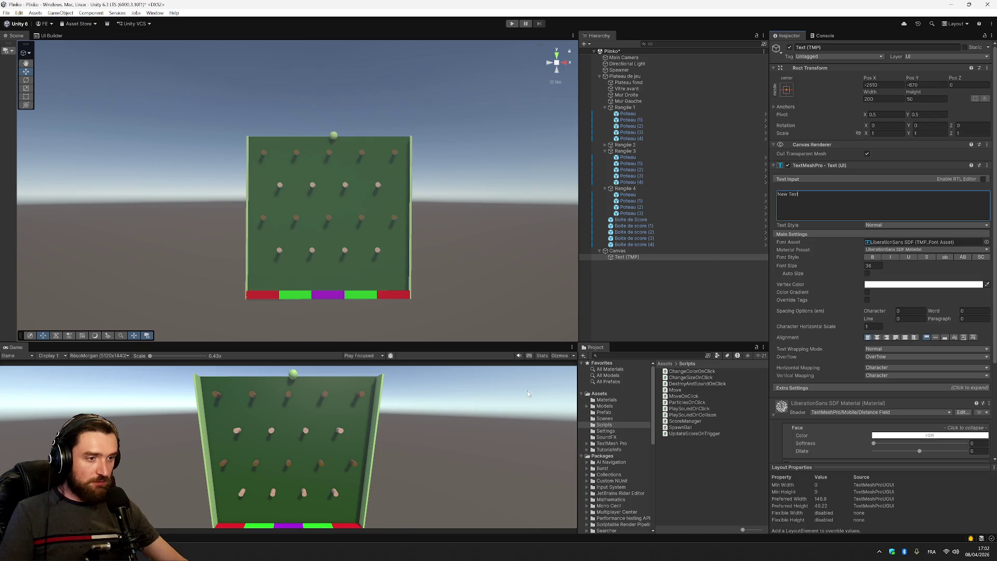
{"action": "left_click", "coordinate": [634, 251]}
{"action": "left_click", "coordinate": [914, 57]}
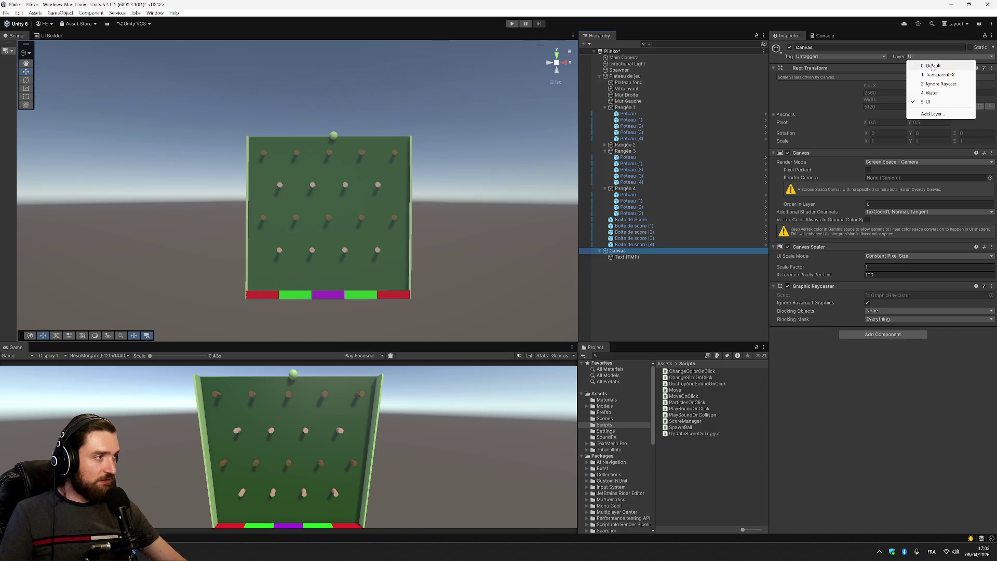
Keep the Canvas on the UI layer (this object only) and Untagged after trying Default and MainCamera.
{"action": "left_click", "coordinate": [931, 66]}
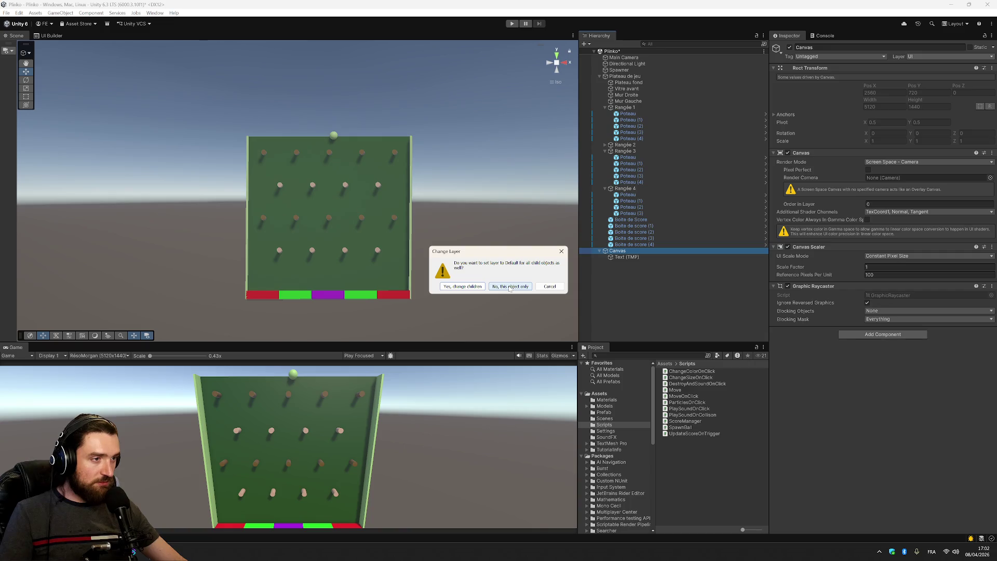
{"action": "left_click", "coordinate": [469, 288]}
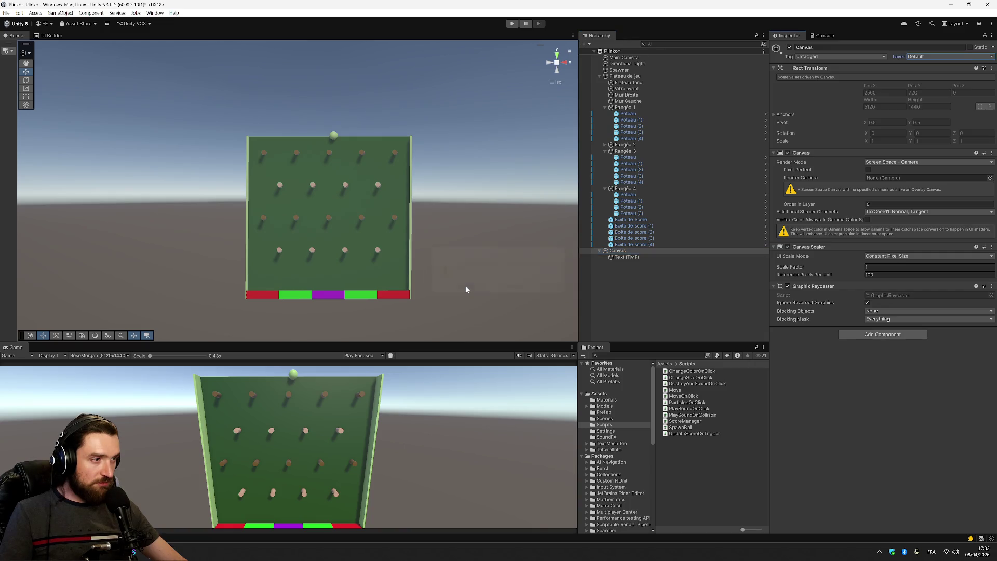
{"action": "left_click", "coordinate": [935, 56]}
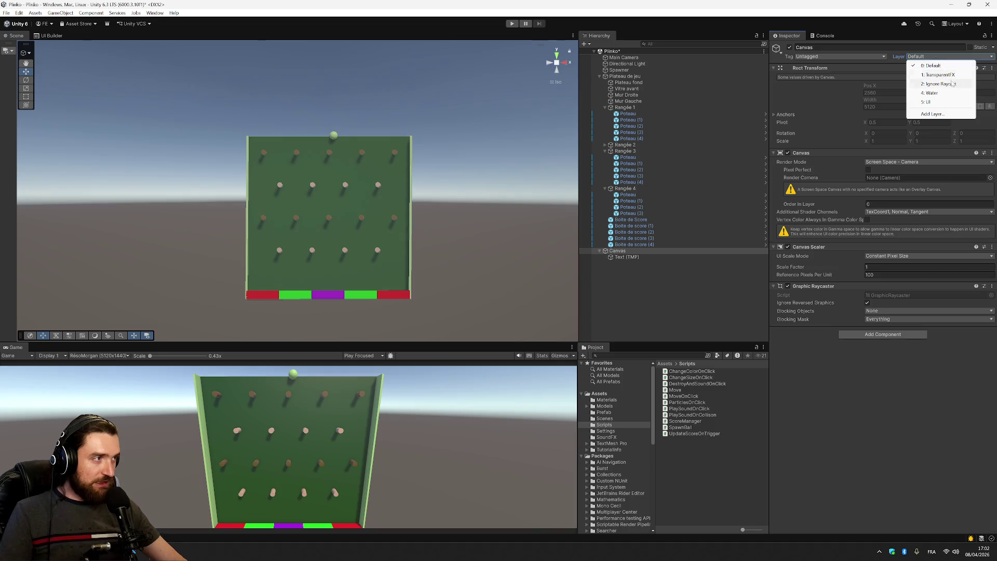
{"action": "left_click", "coordinate": [946, 102]}
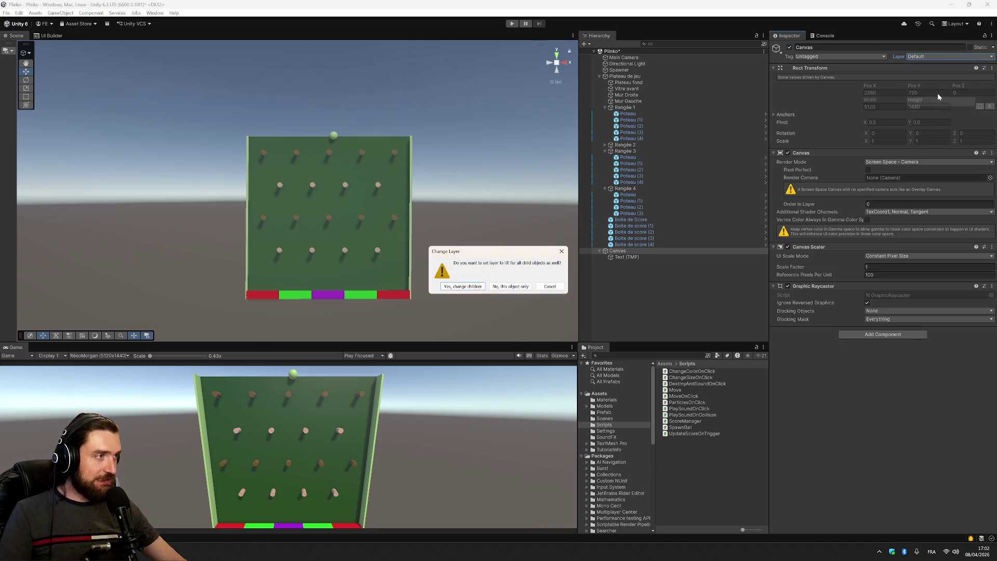
{"action": "left_click", "coordinate": [495, 288]}
{"action": "left_click", "coordinate": [854, 57]}
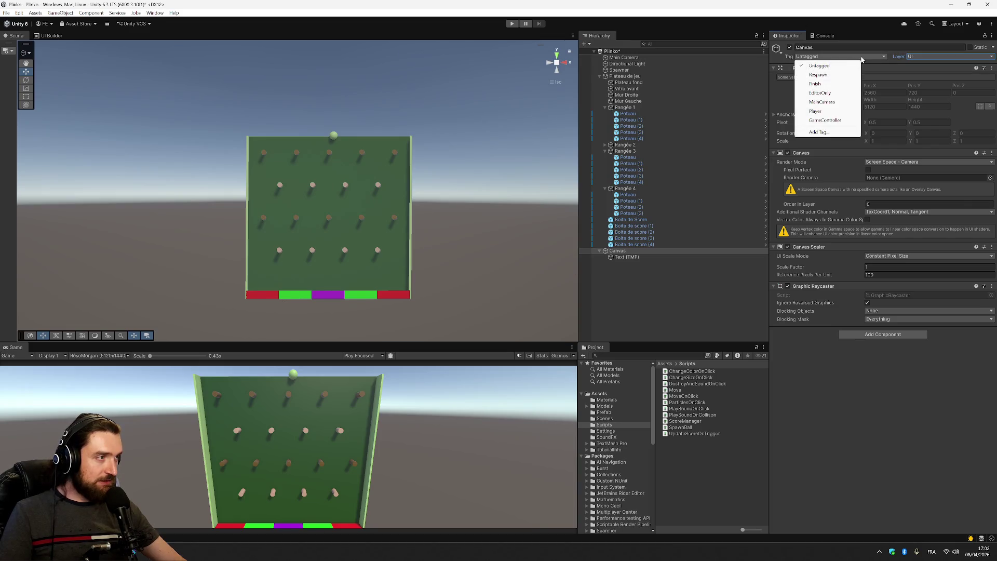
{"action": "left_click", "coordinate": [822, 102]}
{"action": "left_click", "coordinate": [826, 57]}
{"action": "left_click", "coordinate": [827, 63]}
Keep Screen Space - Camera and assign Main Camera as the Canvas render camera.
{"action": "left_click", "coordinate": [835, 68]}
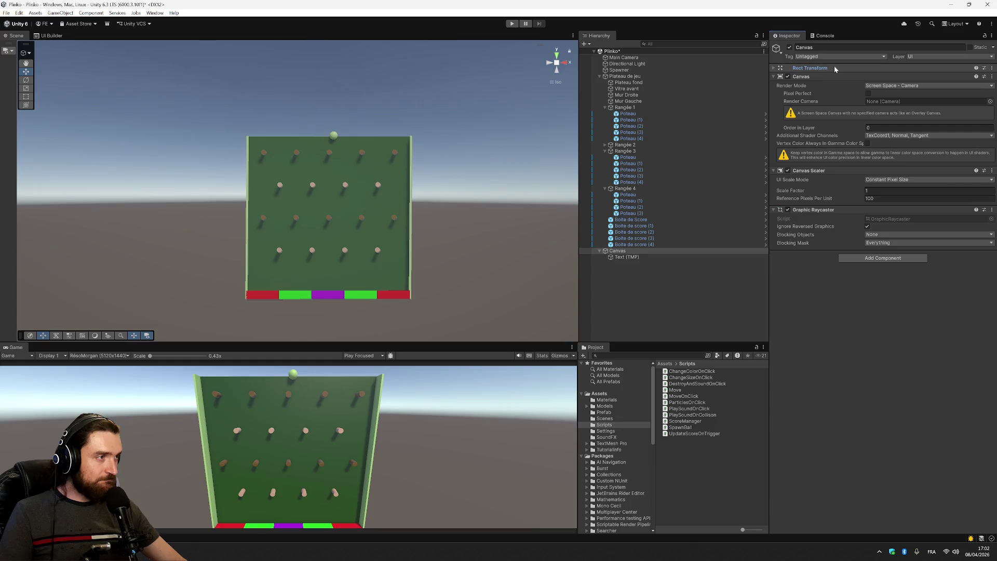
{"action": "left_click", "coordinate": [898, 86]}
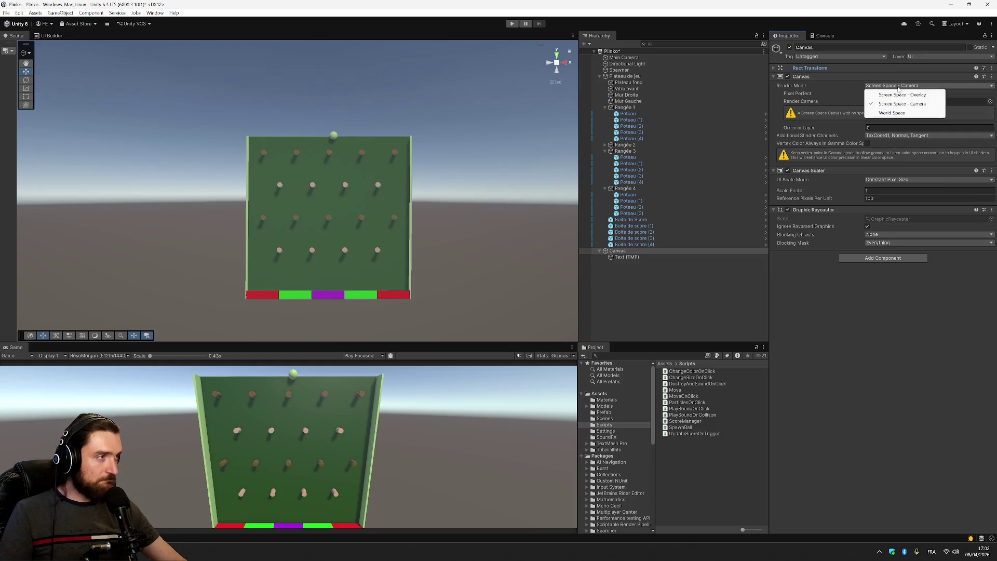
{"action": "left_click", "coordinate": [848, 94]}
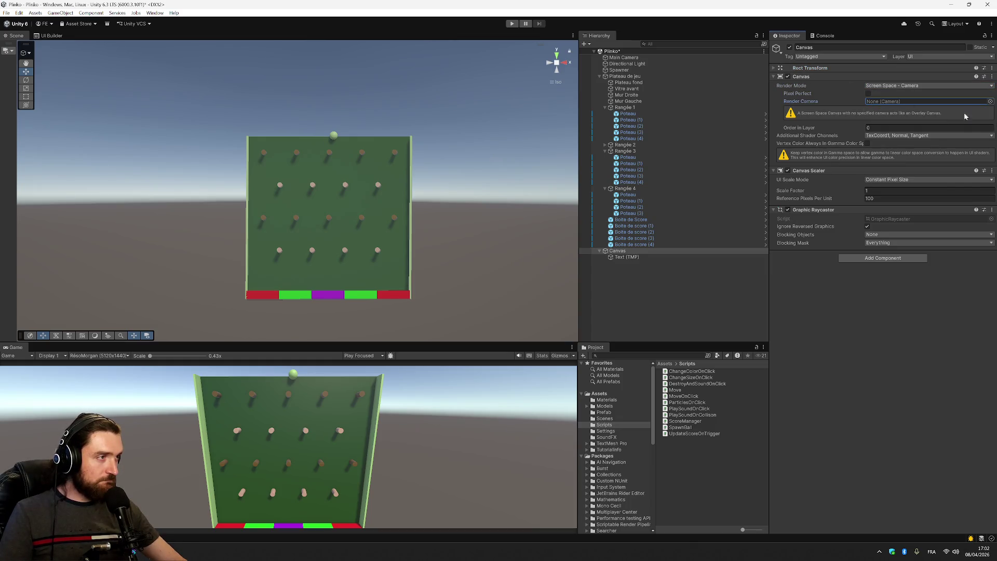
{"action": "left_click", "coordinate": [990, 101]}
{"action": "left_click", "coordinate": [944, 127]}
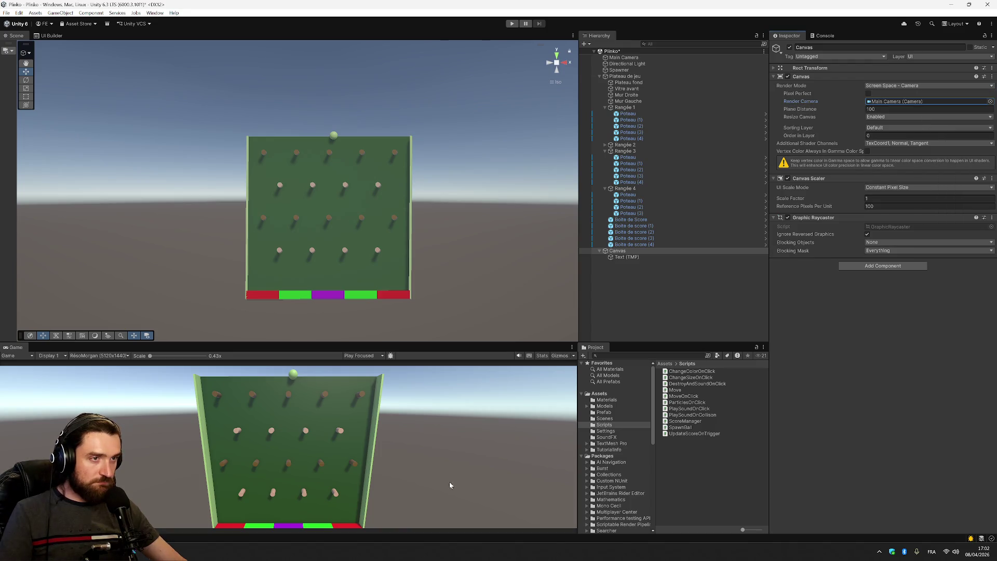
{"action": "left_click", "coordinate": [631, 257]}
{"action": "left_click", "coordinate": [631, 251]}
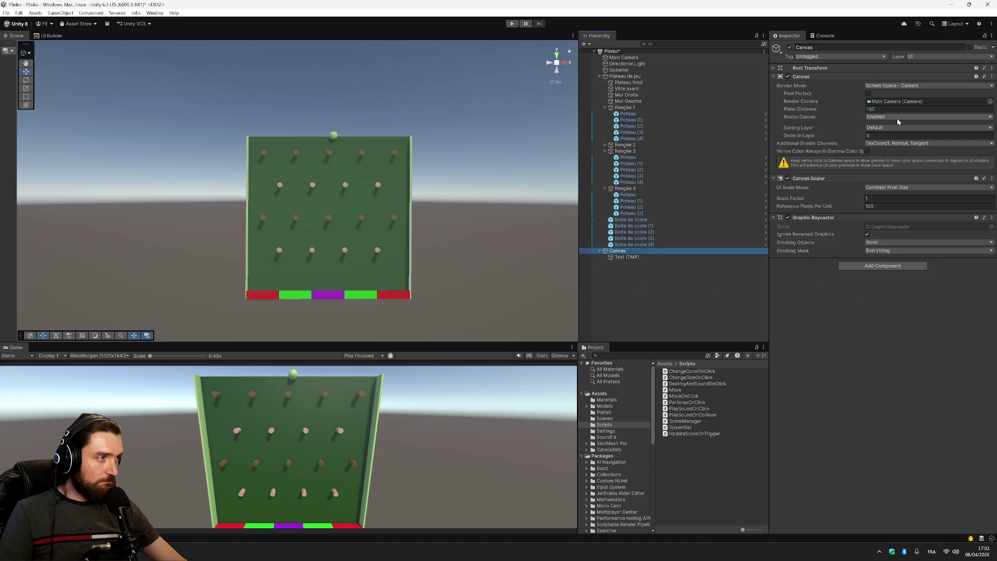
{"action": "left_click", "coordinate": [902, 116]}
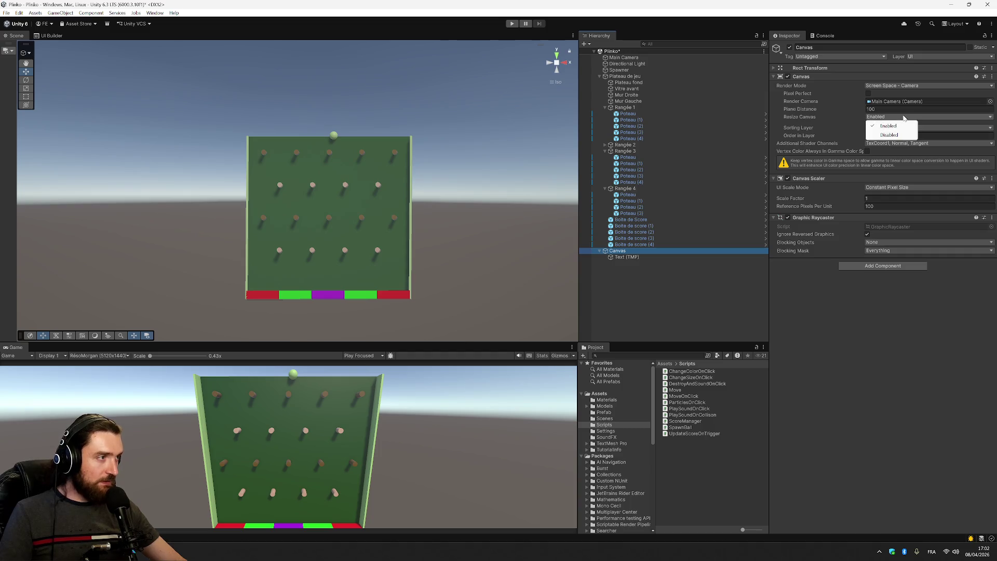
{"action": "left_click", "coordinate": [917, 289]}
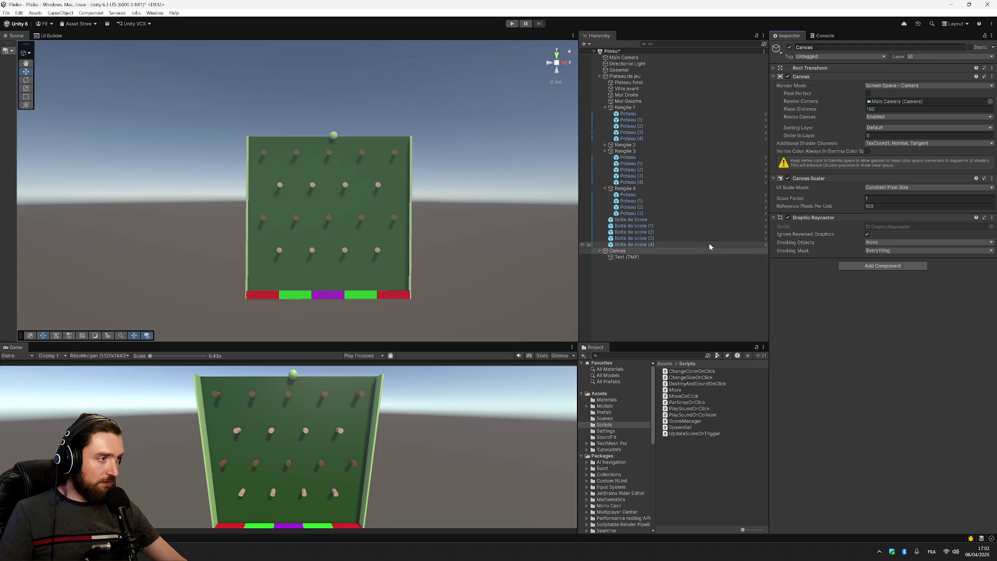
{"action": "left_click", "coordinate": [650, 257]}
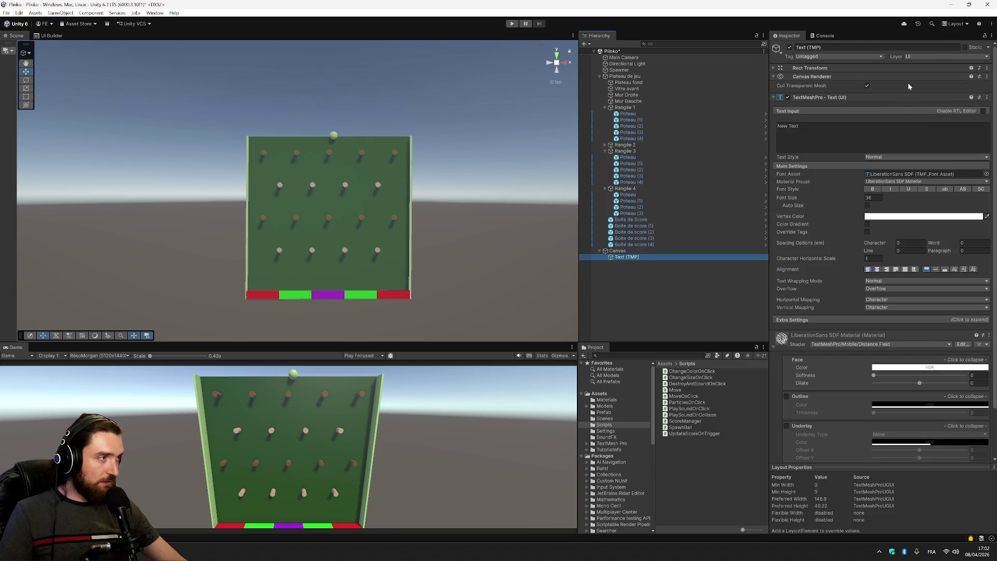
Turn off Cull Transparent Mesh on Text (TMP) and anchor it to the top-right corner.
{"action": "left_click", "coordinate": [867, 86]}
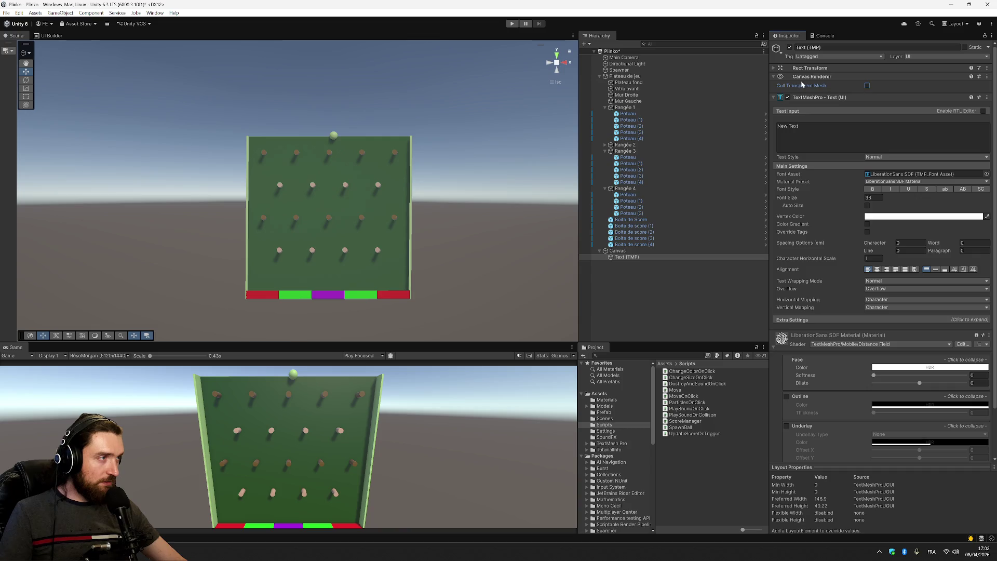
{"action": "left_click", "coordinate": [774, 76]}
{"action": "left_click", "coordinate": [774, 76]}
{"action": "left_click", "coordinate": [774, 68]}
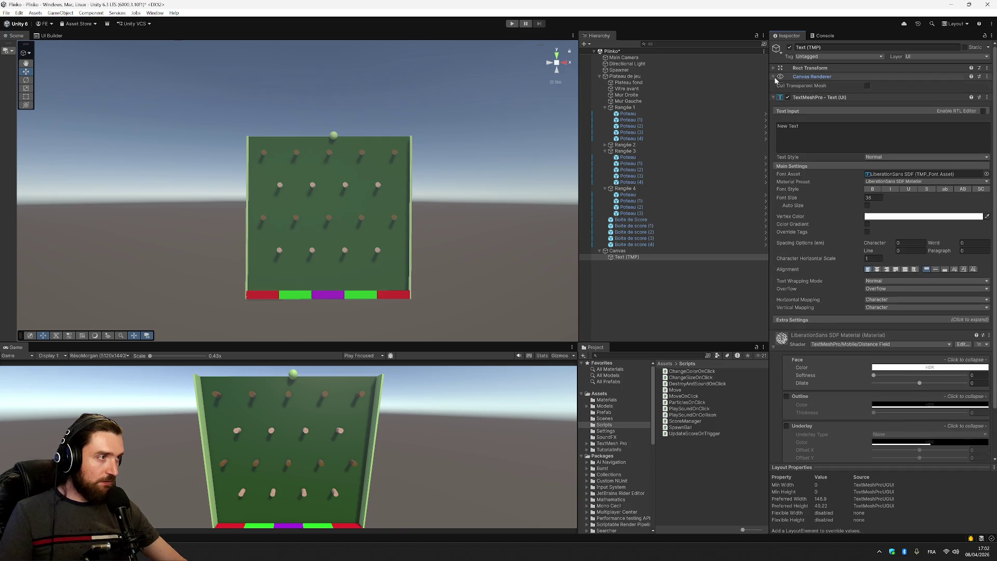
{"action": "left_click", "coordinate": [787, 90]}
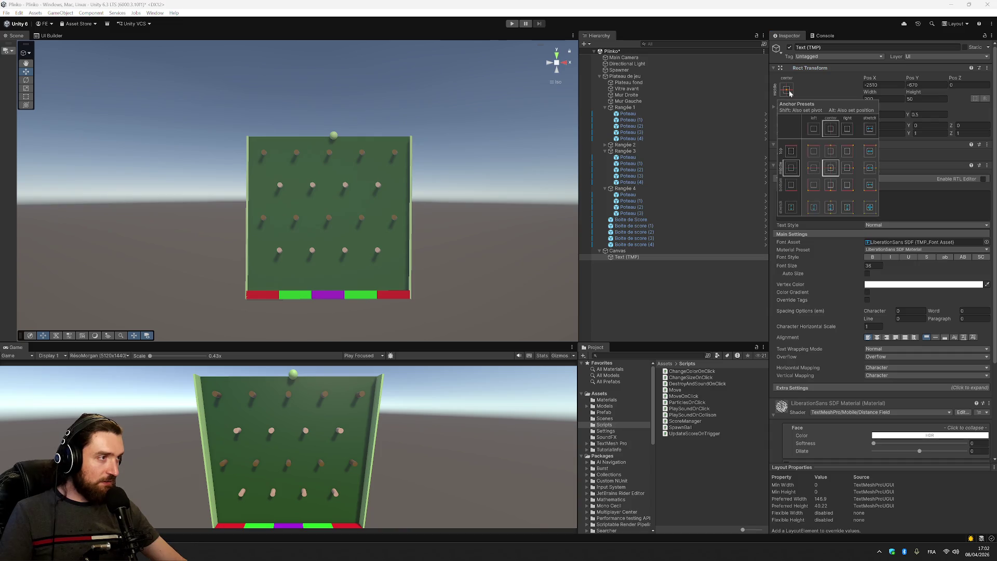
{"action": "left_click", "coordinate": [850, 152]}
Replace New Text with 'COUCOU' and edit the font size field.
{"action": "left_click", "coordinate": [861, 198]}
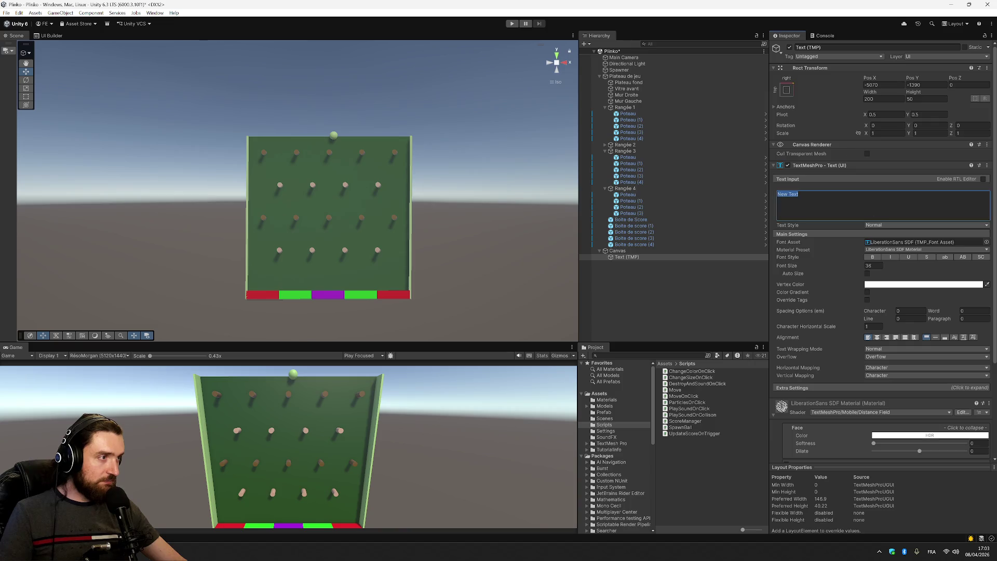
{"action": "type", "text": "COUCOU"}
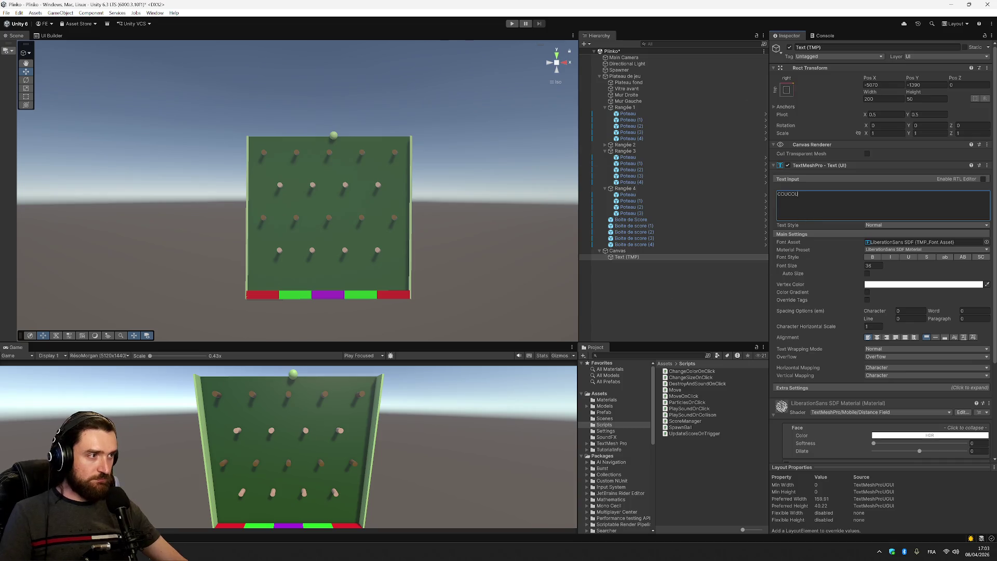
{"action": "left_click", "coordinate": [870, 265]}
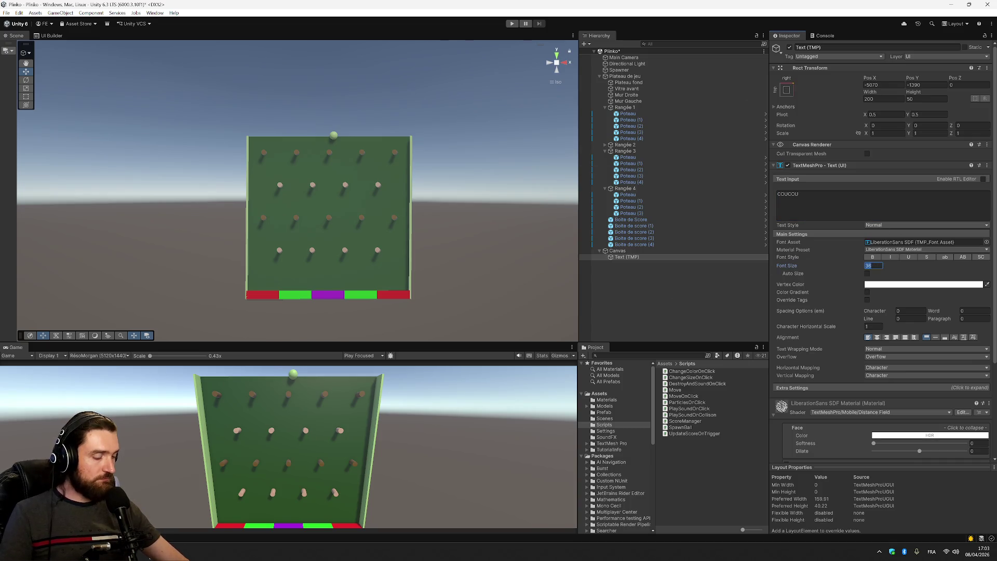
{"action": "type", "text": "89"}
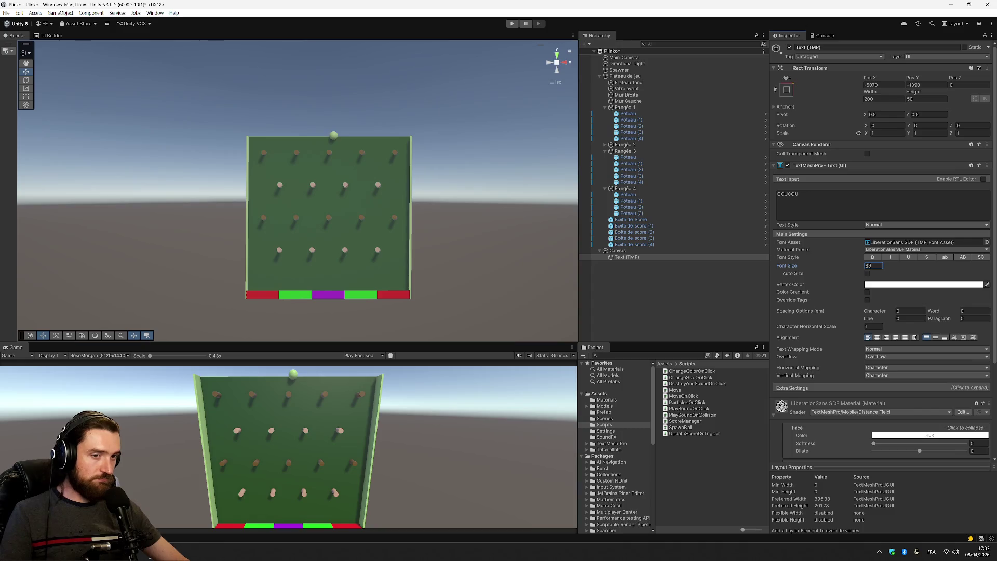
{"action": "type", "text": "36"}
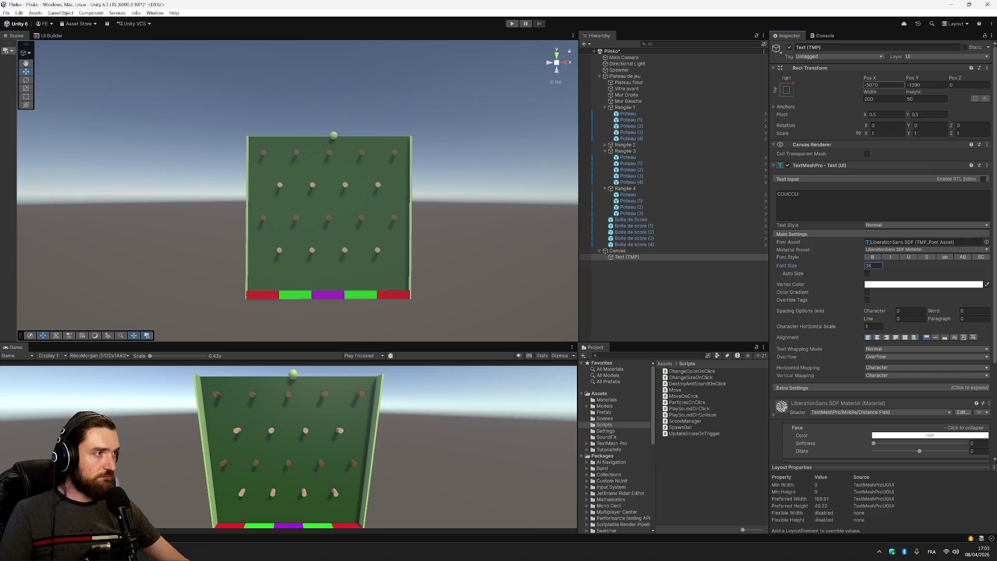
{"action": "left_click", "coordinate": [883, 85]}
Zero the Text (TMP) element's X and Y position values.
{"action": "type", "text": "0"}
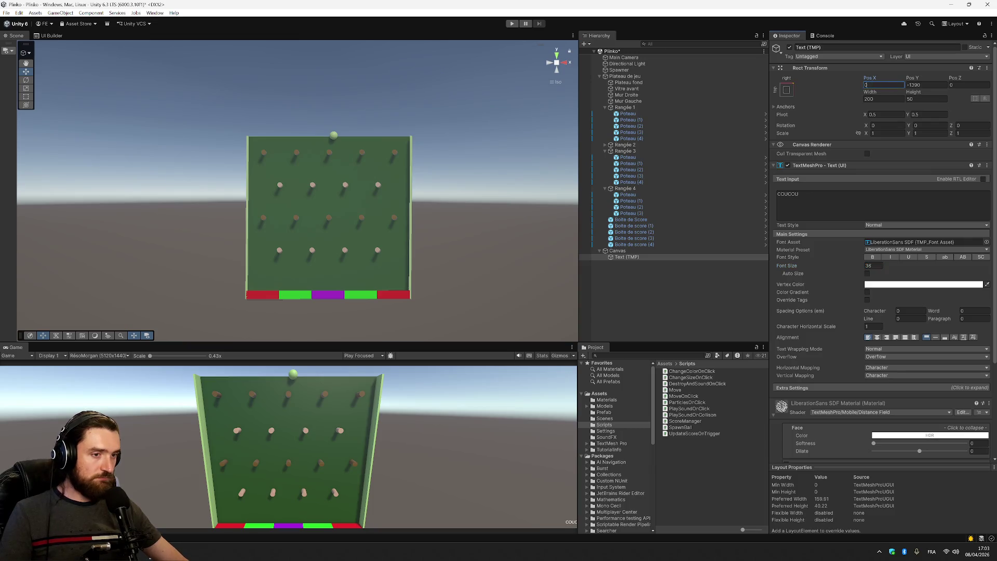
{"action": "left_click", "coordinate": [926, 85]}
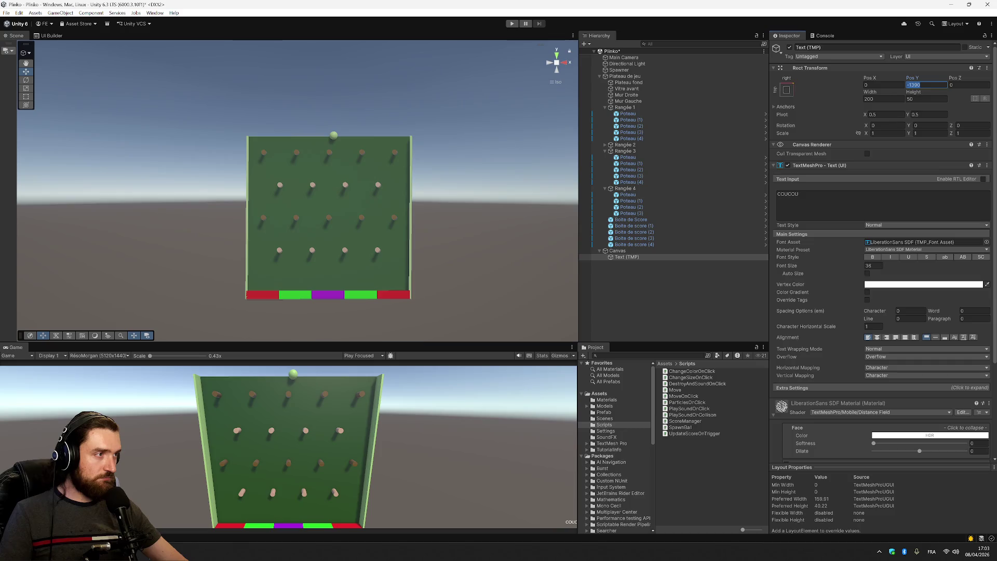
{"action": "type", "text": "0"}
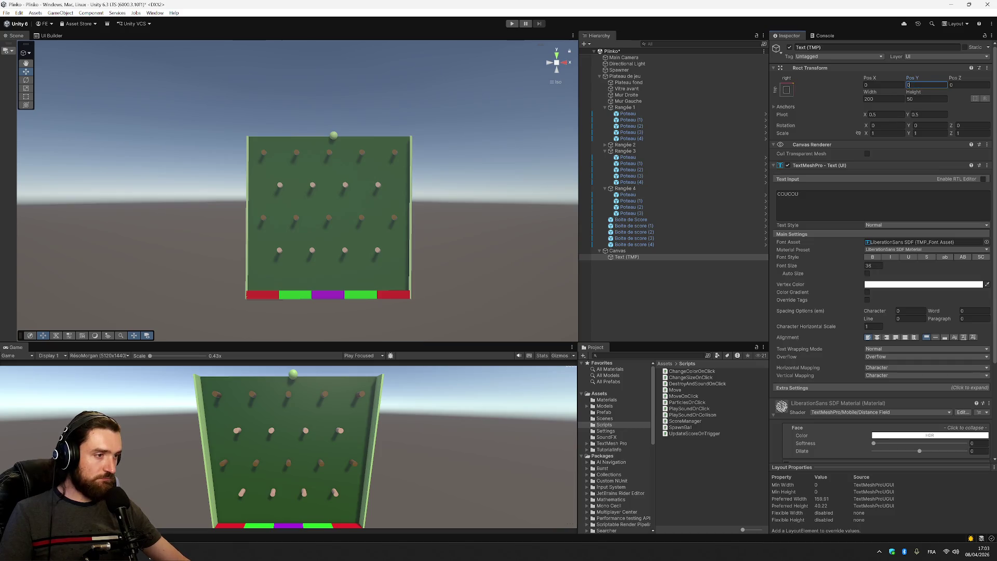
Try several anchor presets, settle on top-left for the text, then select the Canvas.
{"action": "left_click", "coordinate": [787, 90]}
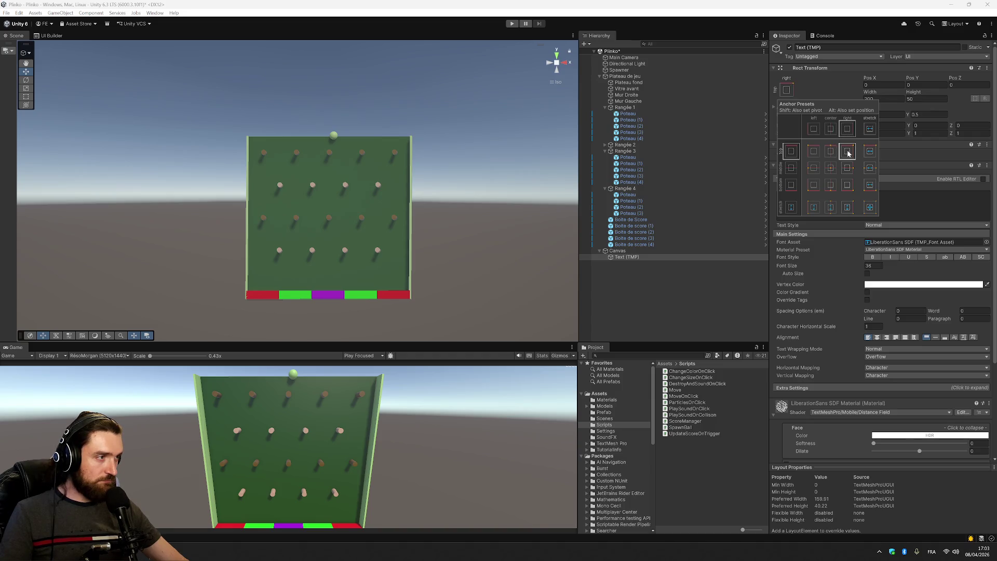
{"action": "left_click", "coordinate": [848, 168]}
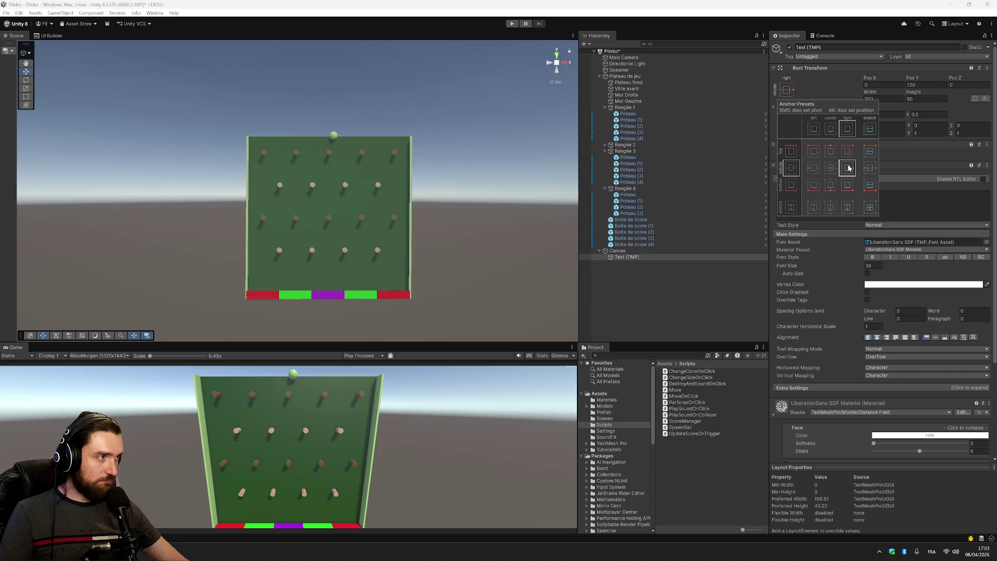
{"action": "left_click", "coordinate": [817, 172]}
{"action": "left_click", "coordinate": [831, 168]}
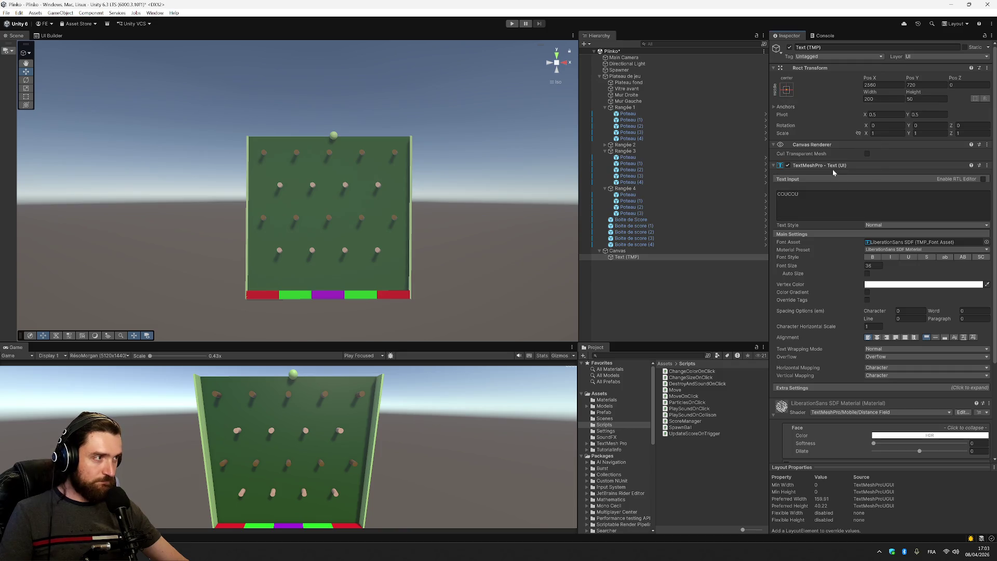
{"action": "left_click", "coordinate": [787, 89]}
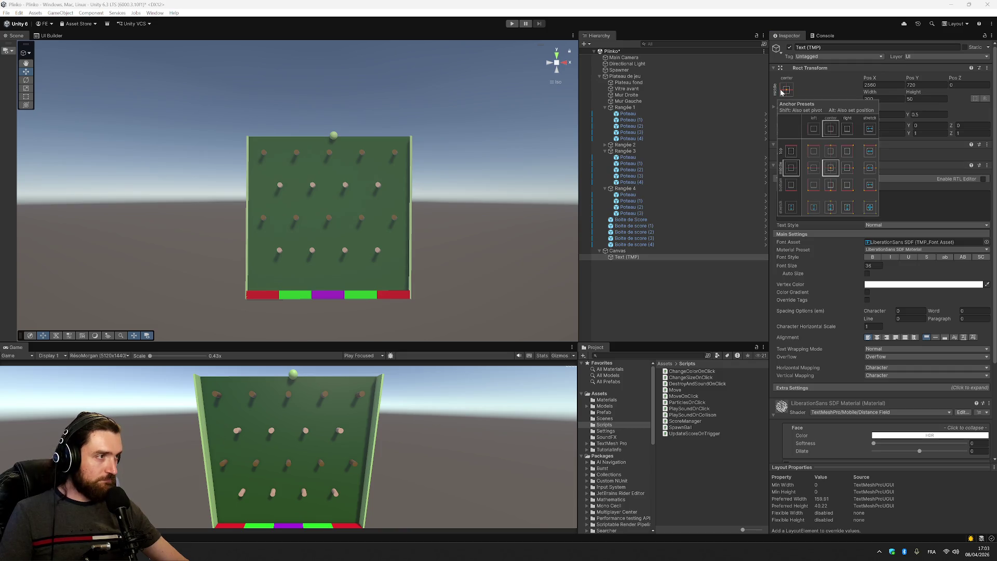
{"action": "left_click", "coordinate": [831, 153]}
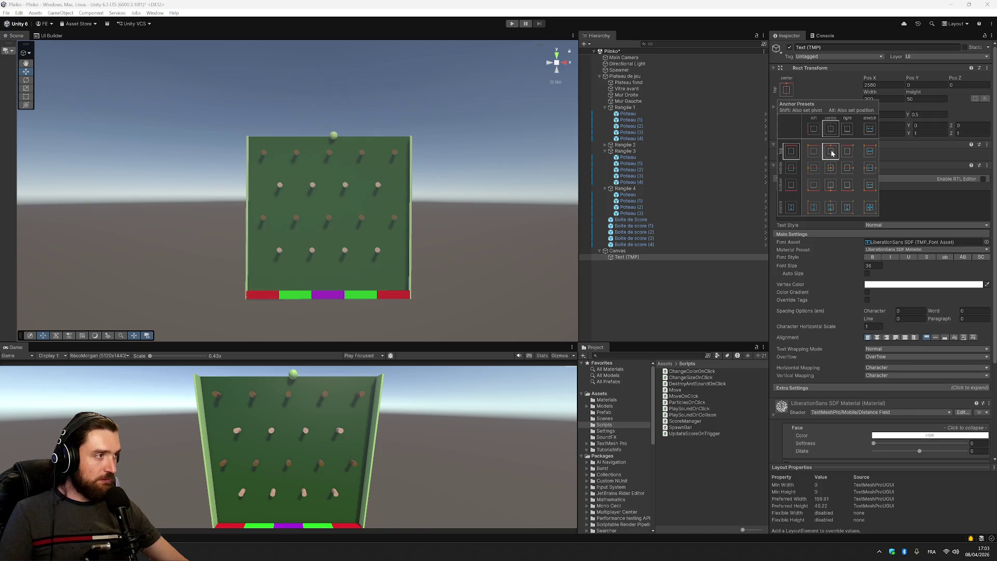
{"action": "left_click", "coordinate": [849, 154]}
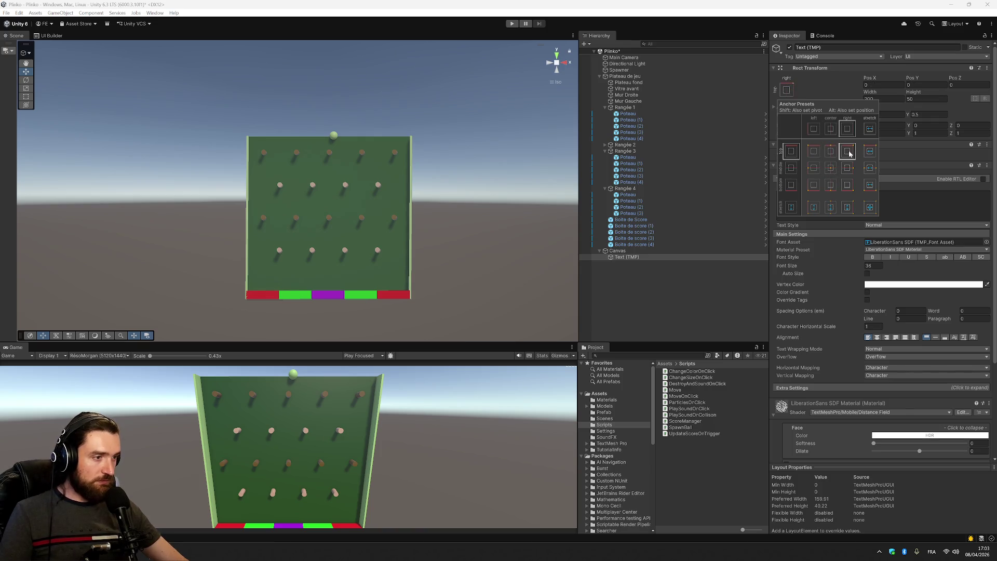
{"action": "left_click", "coordinate": [869, 153]}
{"action": "left_click", "coordinate": [843, 153]}
{"action": "left_click", "coordinate": [831, 154]}
{"action": "left_click", "coordinate": [815, 155]}
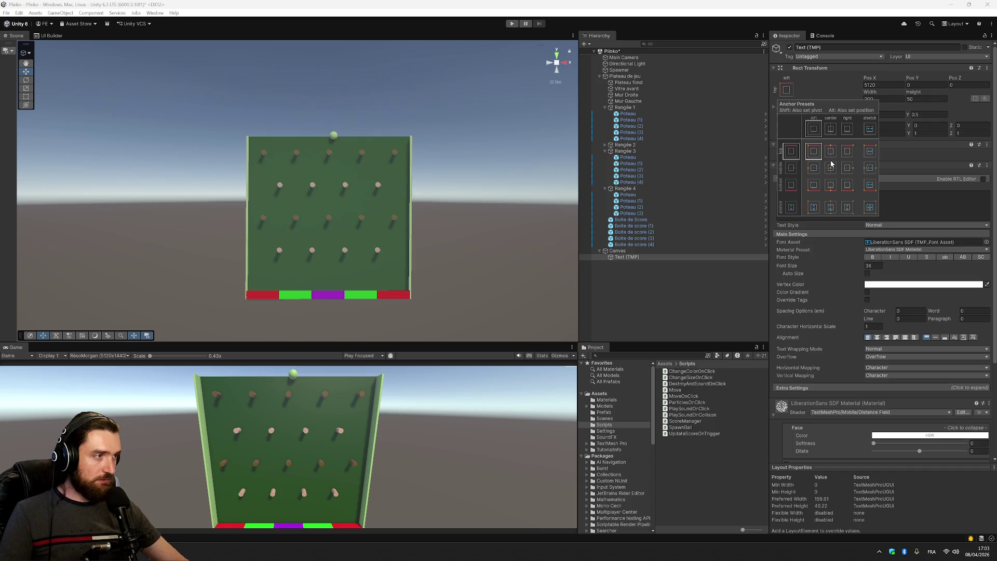
{"action": "left_click", "coordinate": [657, 252]}
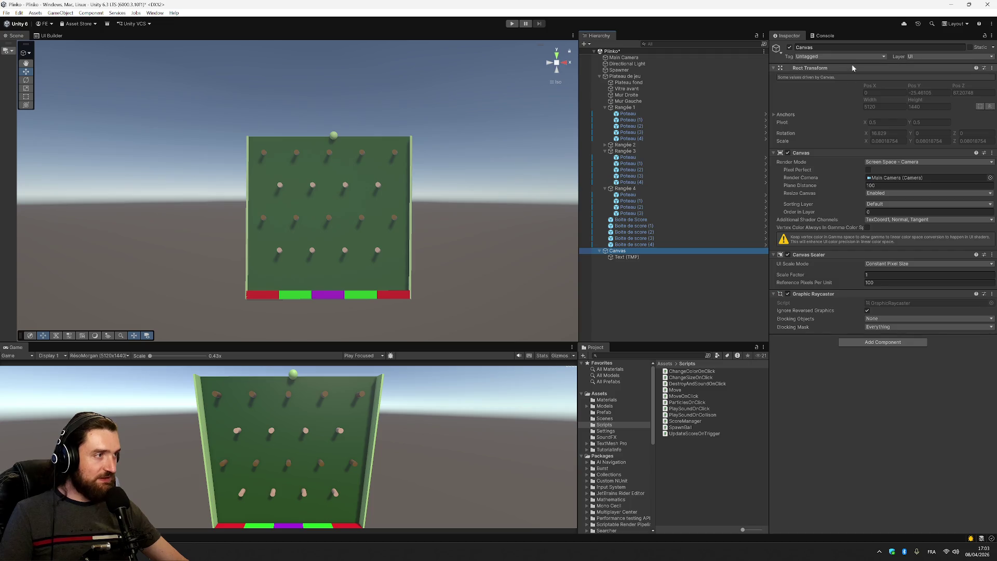
Set the Canvas to Screen Space - Overlay on Display 1, then reselect Text (TMP).
{"action": "left_click", "coordinate": [907, 163]}
{"action": "left_click", "coordinate": [908, 171]}
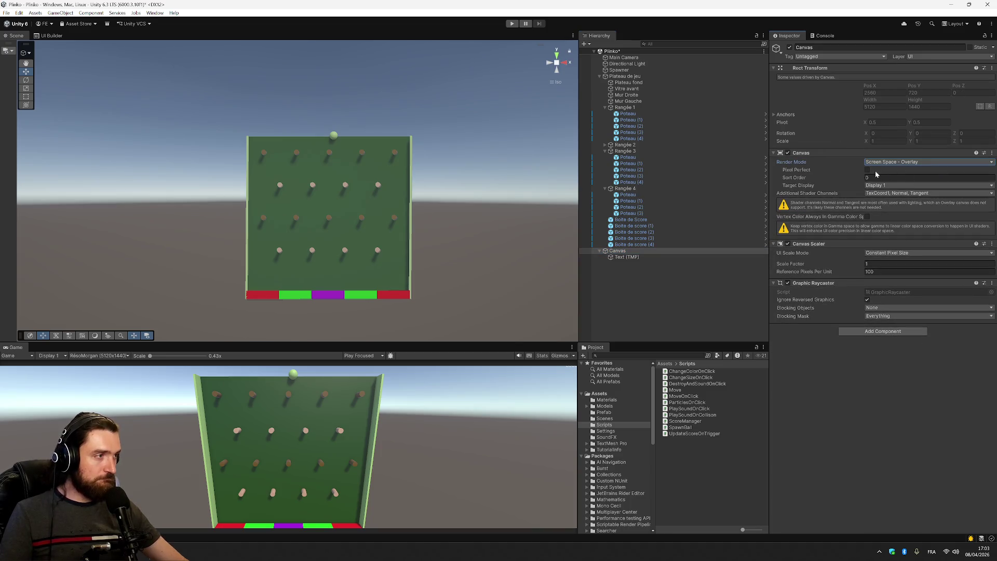
{"action": "left_click", "coordinate": [885, 186]}
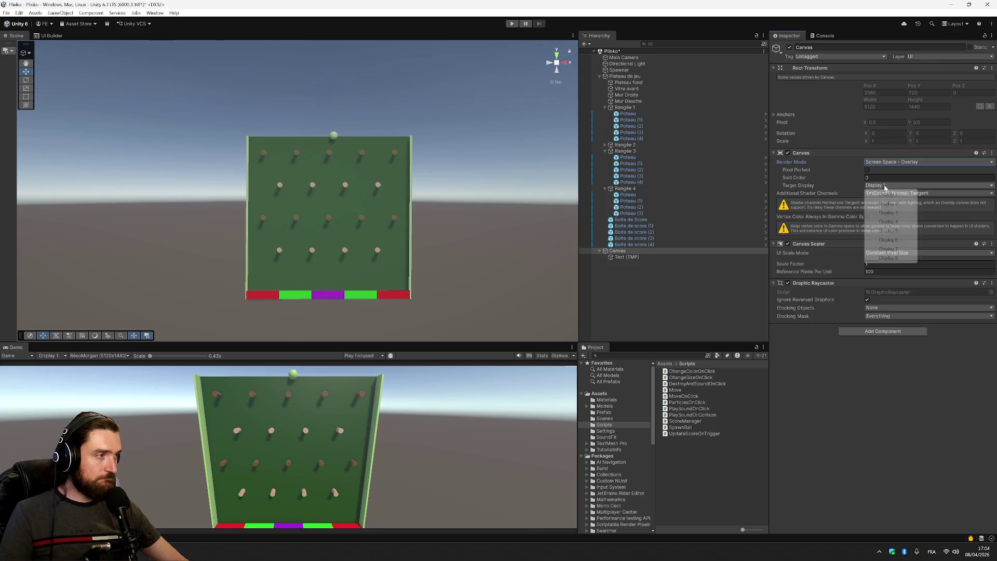
{"action": "left_click", "coordinate": [928, 207]}
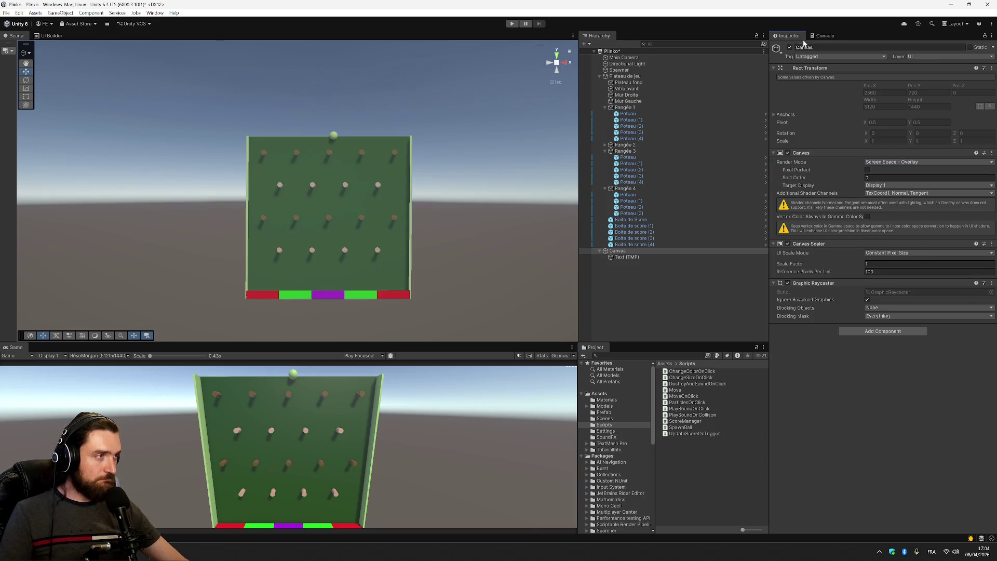
{"action": "left_click", "coordinate": [627, 257]}
{"action": "left_click", "coordinate": [787, 89]}
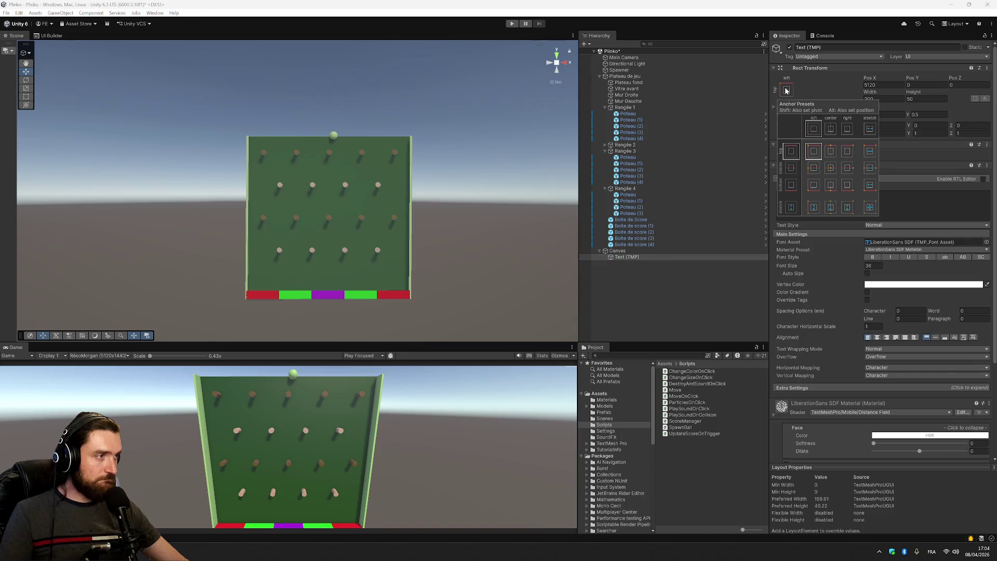
Try top-centre and centre anchors, then apply the stretch-stretch preset to the text.
{"action": "left_click", "coordinate": [832, 130]}
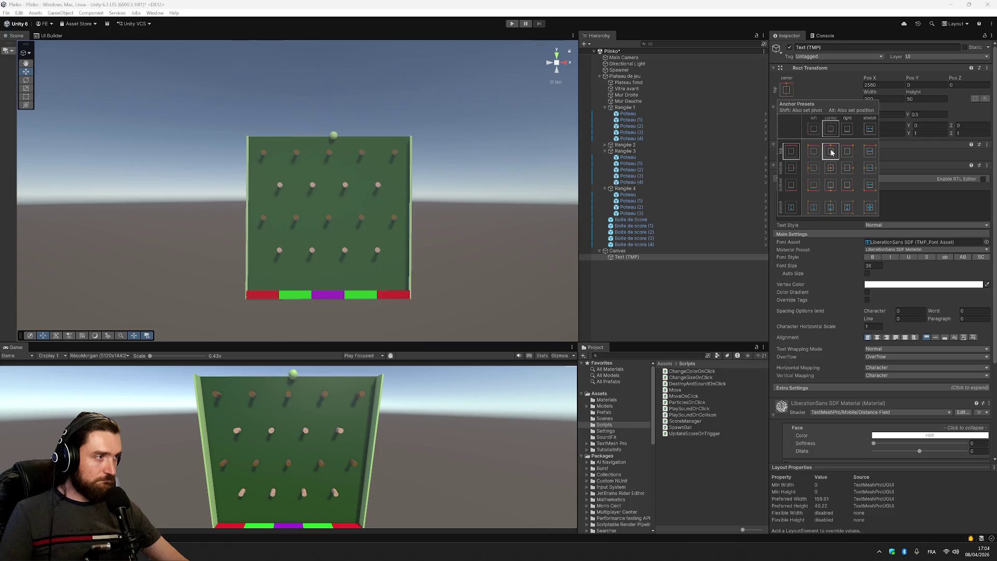
{"action": "left_click", "coordinate": [794, 172]}
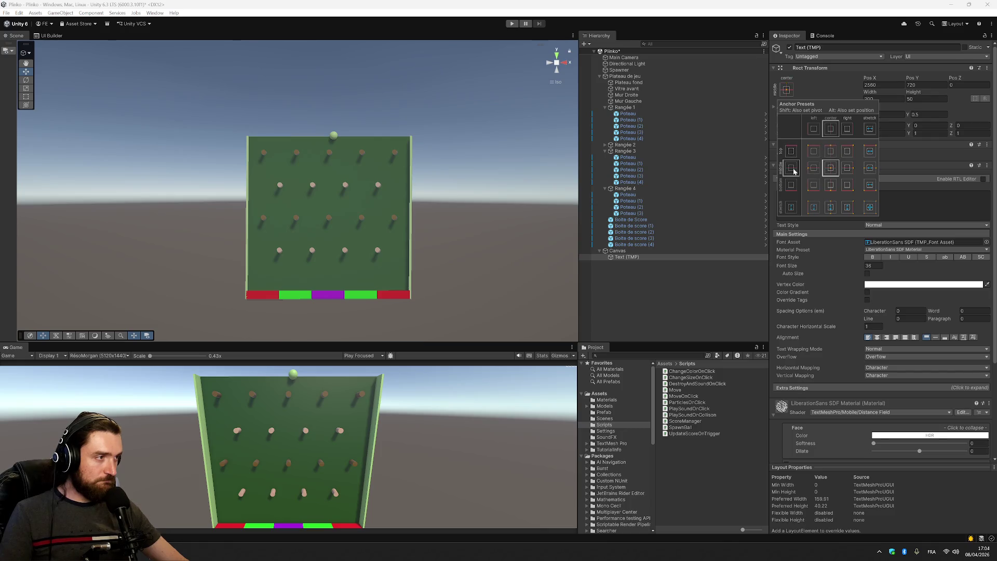
{"action": "left_click", "coordinate": [828, 166]}
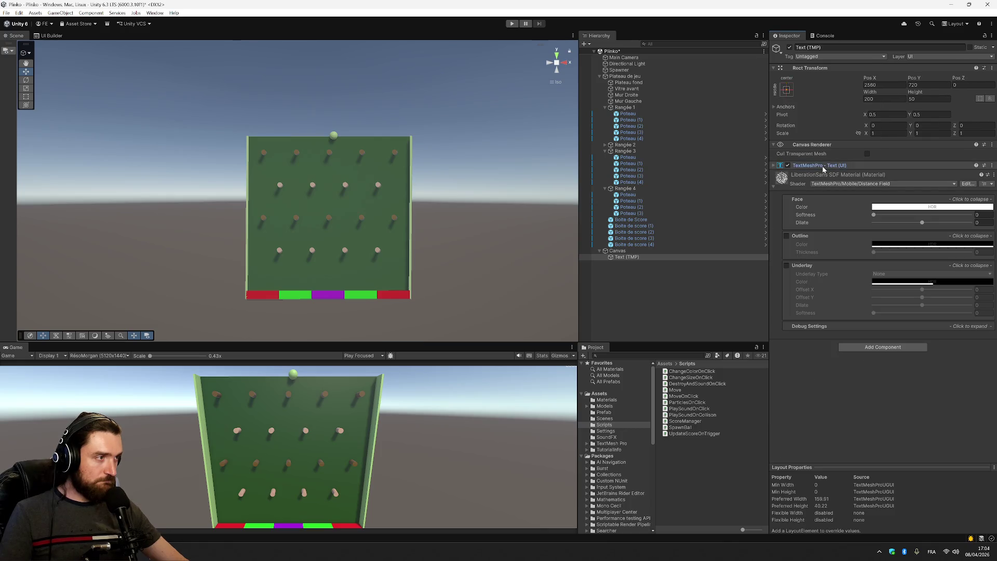
{"action": "left_click", "coordinate": [789, 91]}
{"action": "left_click", "coordinate": [871, 207]}
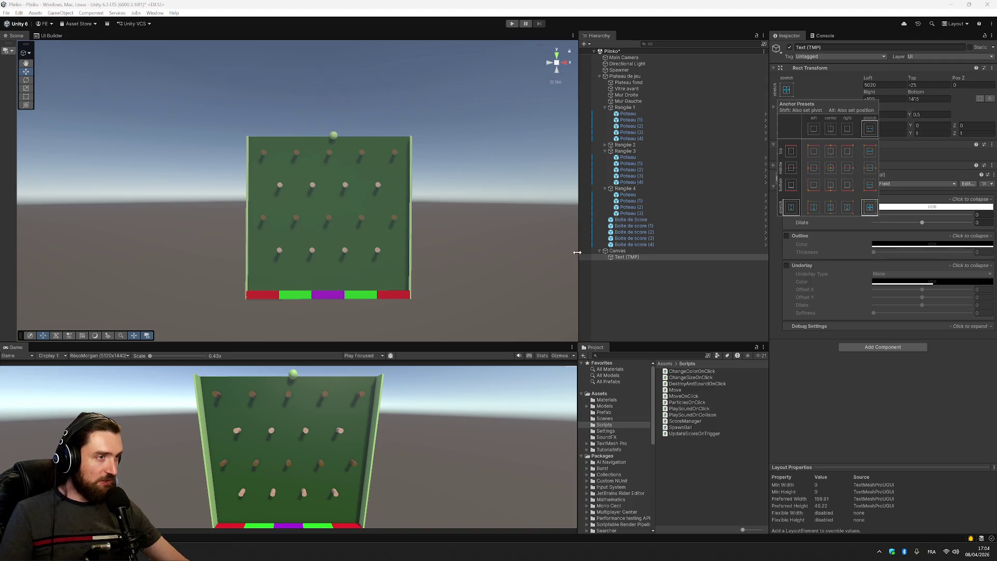
{"action": "left_click", "coordinate": [574, 368]}
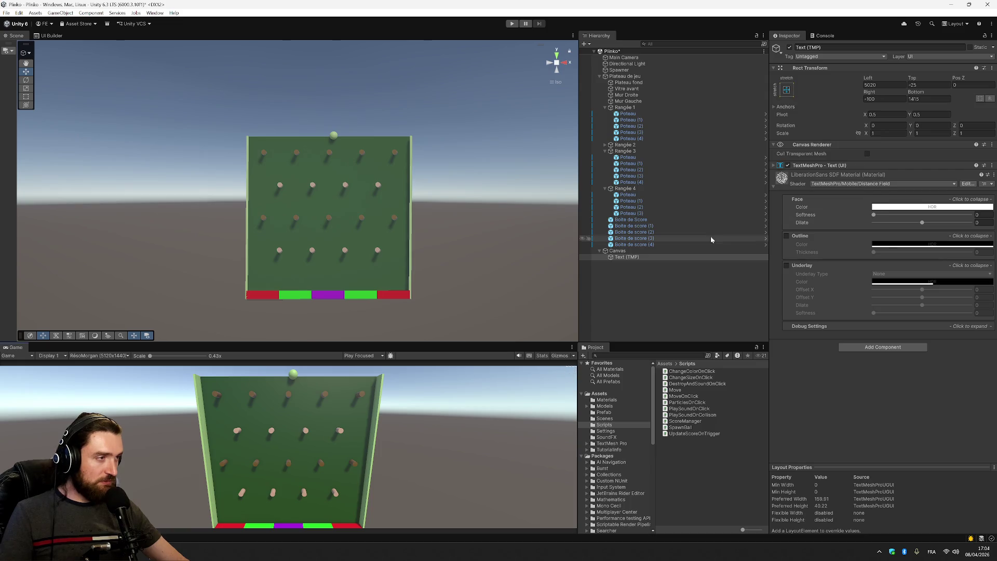
Set the text's Rect Transform Left to 1500 and Top to 40.
{"action": "left_click", "coordinate": [883, 85]}
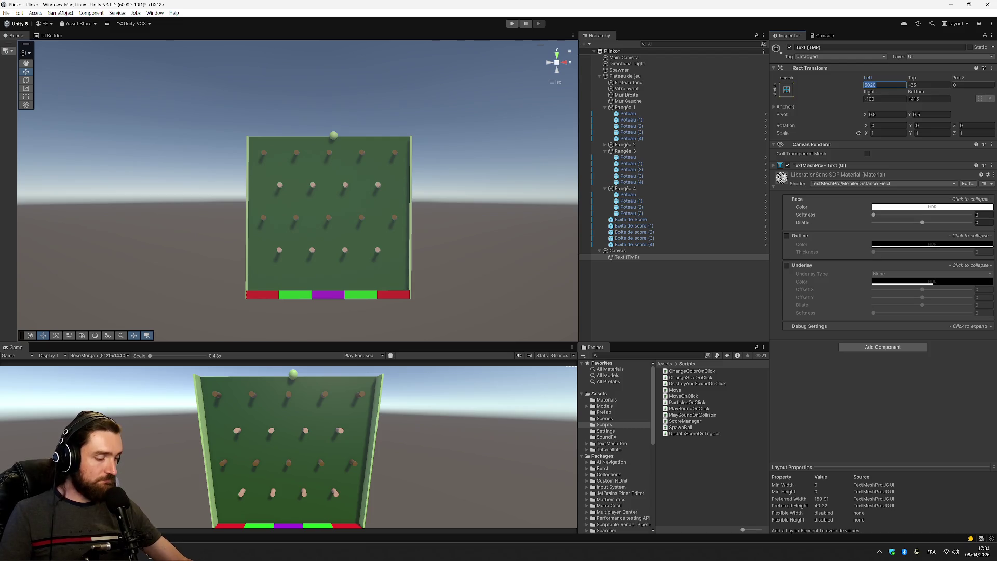
{"action": "type", "text": "0"}
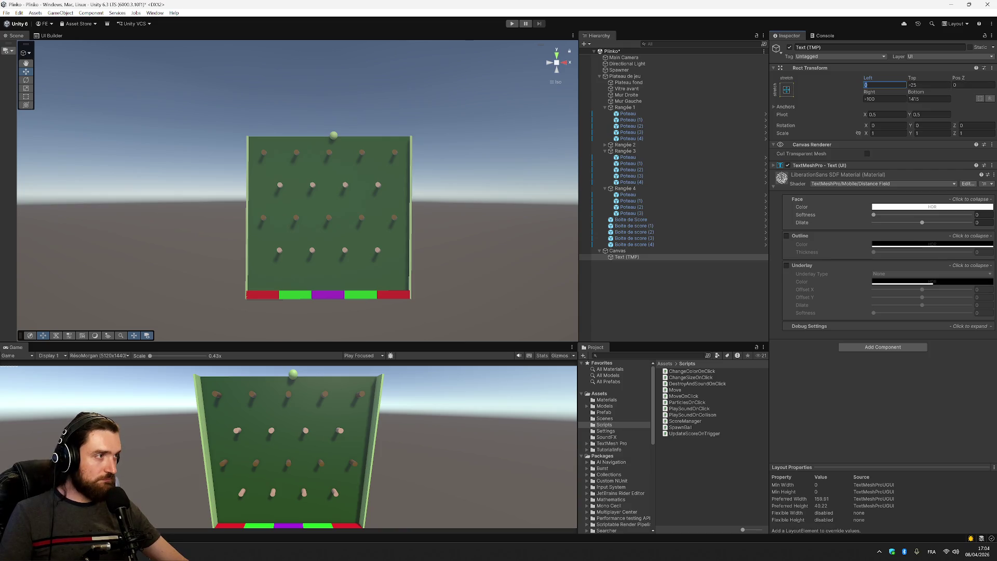
{"action": "type", "text": "1500"}
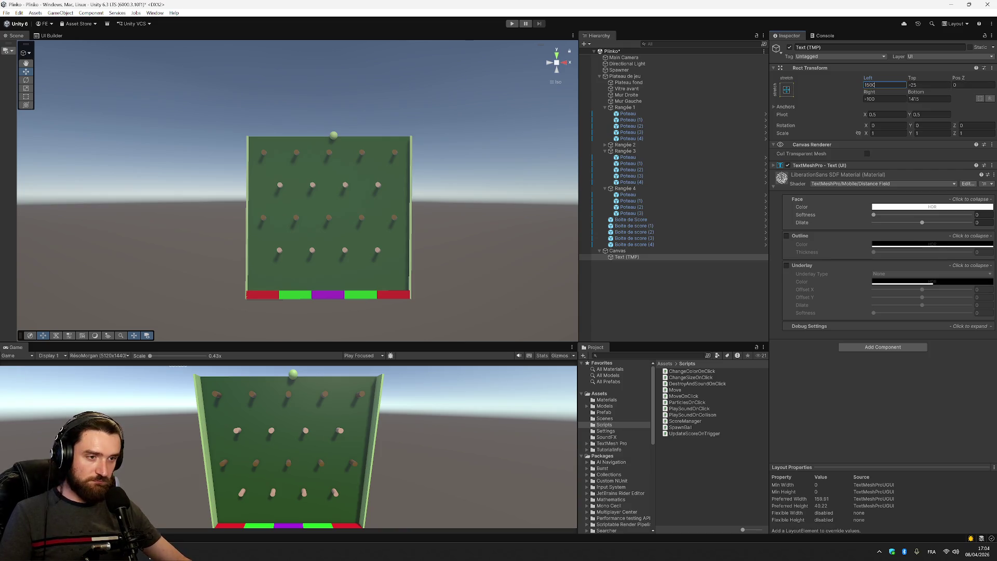
{"action": "left_click", "coordinate": [938, 86]}
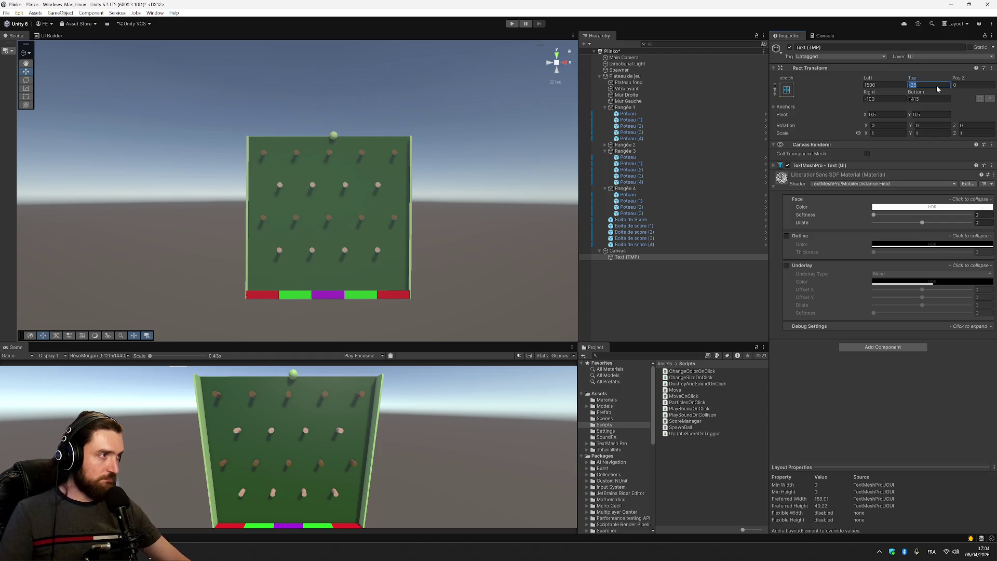
{"action": "type", "text": "40"}
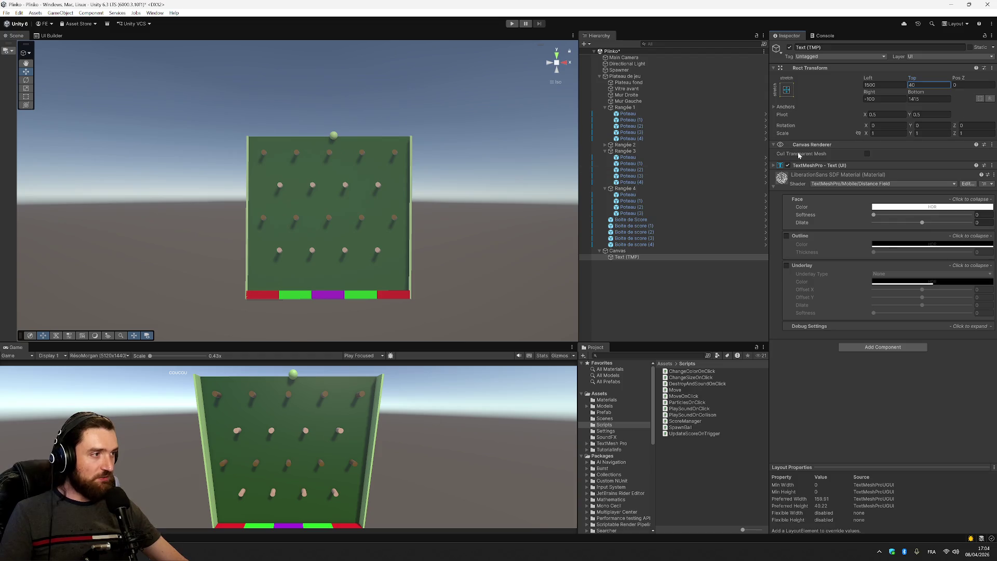
{"action": "left_click", "coordinate": [637, 258]}
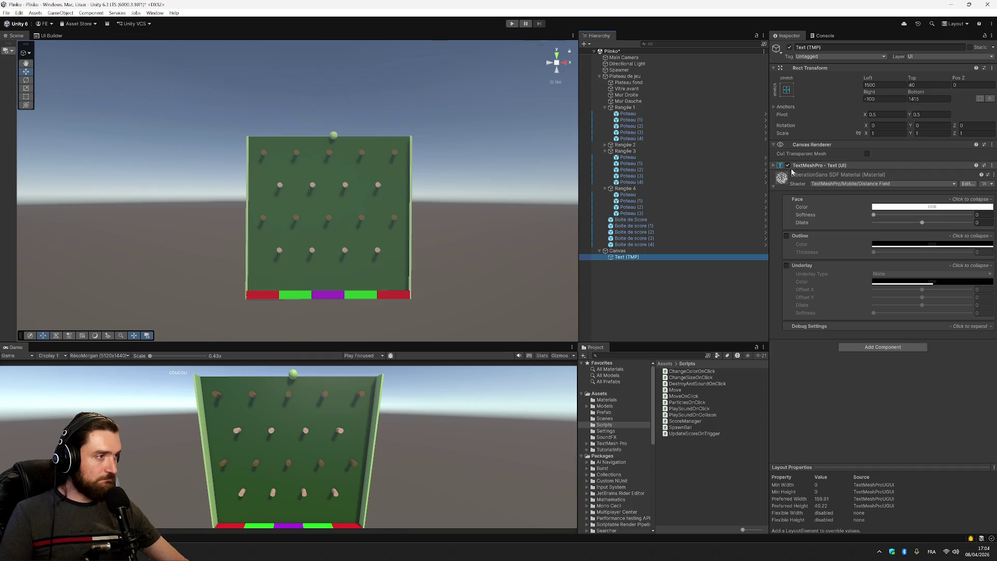
{"action": "left_click", "coordinate": [774, 165]}
{"action": "left_click", "coordinate": [873, 265]}
Change the COUCOU label's font size from 89 to 149.
{"action": "type", "text": "89"}
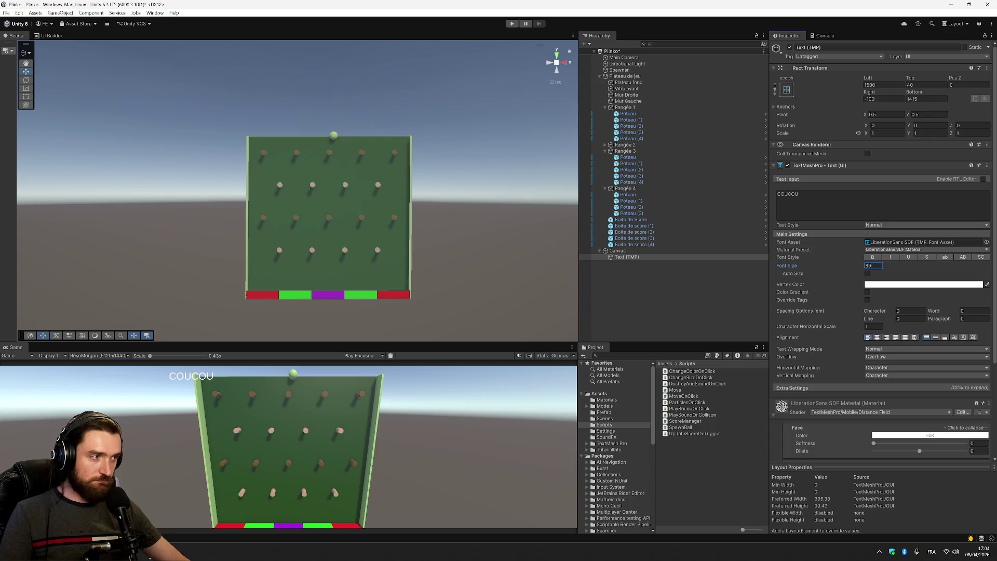
{"action": "key", "text": "Return"}
{"action": "type", "text": "149"}
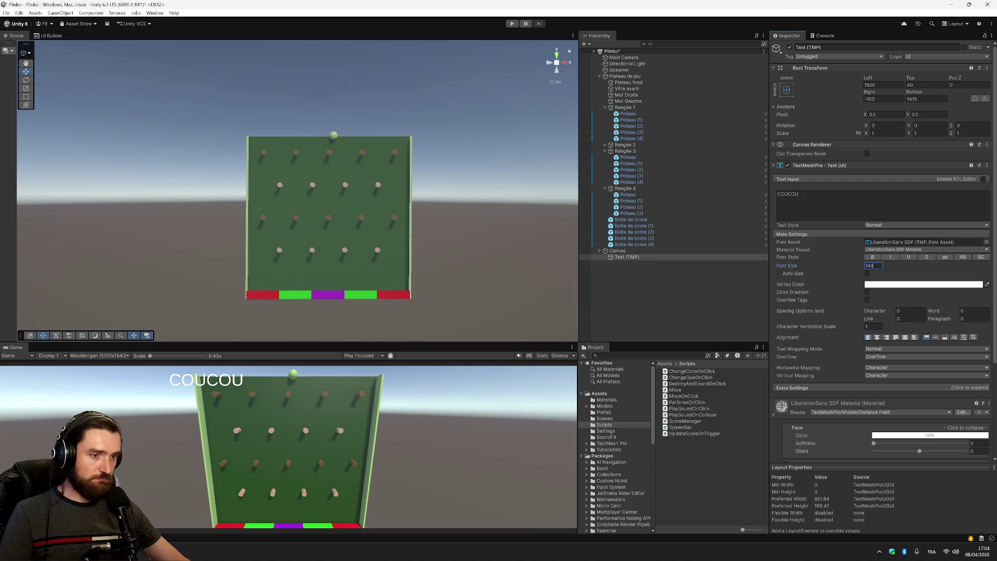
{"action": "left_click", "coordinate": [883, 84]}
{"action": "key", "text": "Return"}
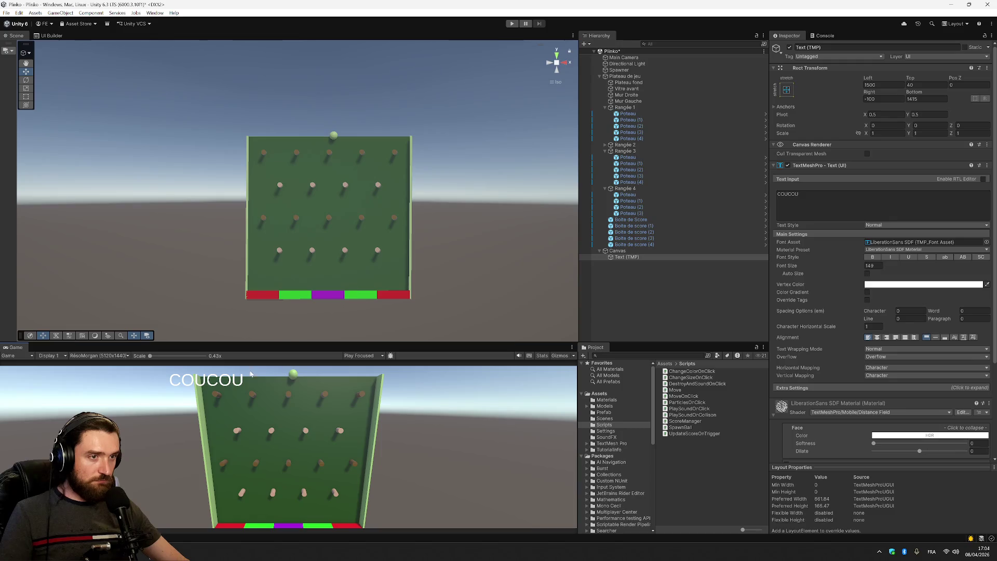
{"action": "left_click", "coordinate": [623, 258]}
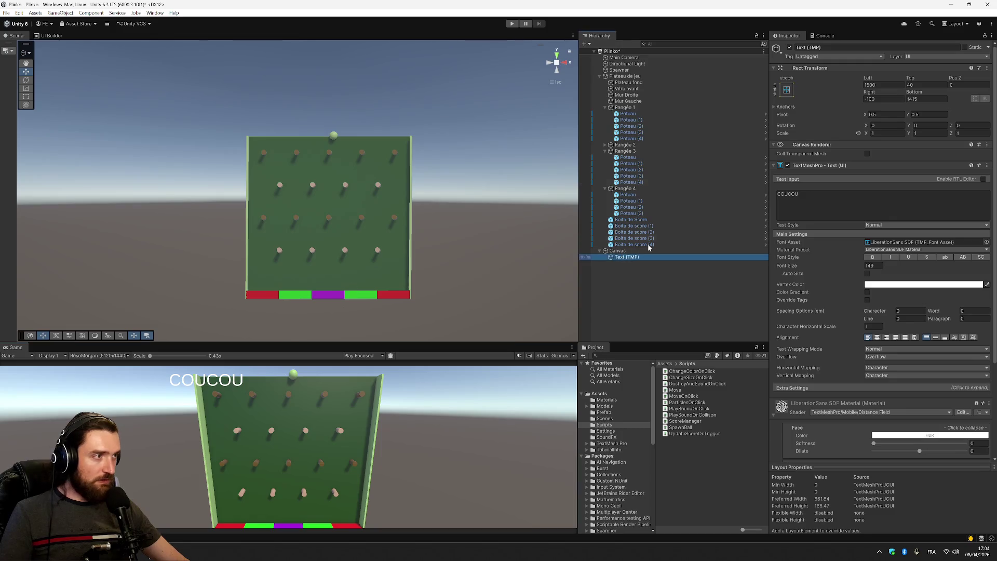
Try the middle-row anchor presets, leaving the text anchored middle-right.
{"action": "left_click", "coordinate": [788, 90]}
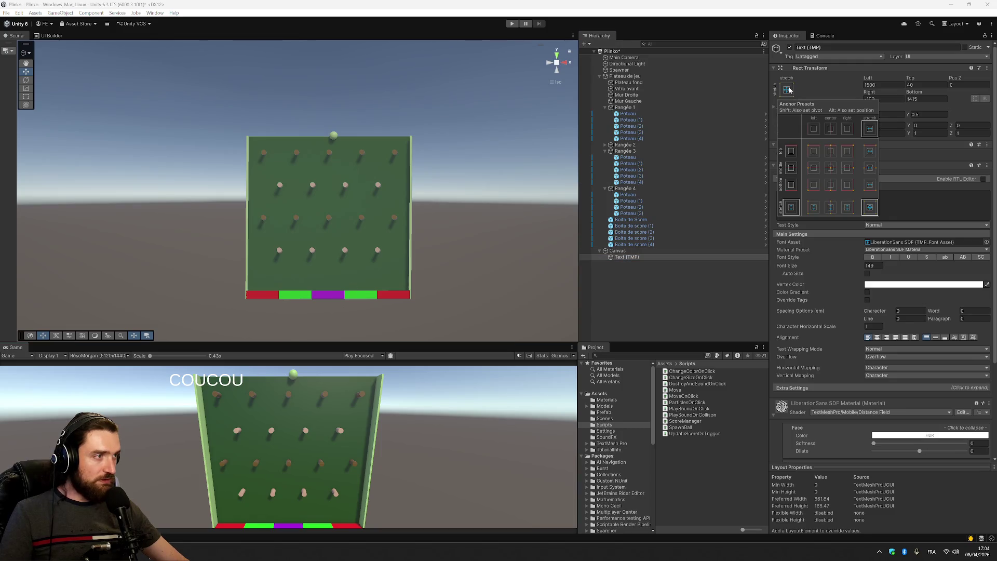
{"action": "left_click", "coordinate": [848, 169]}
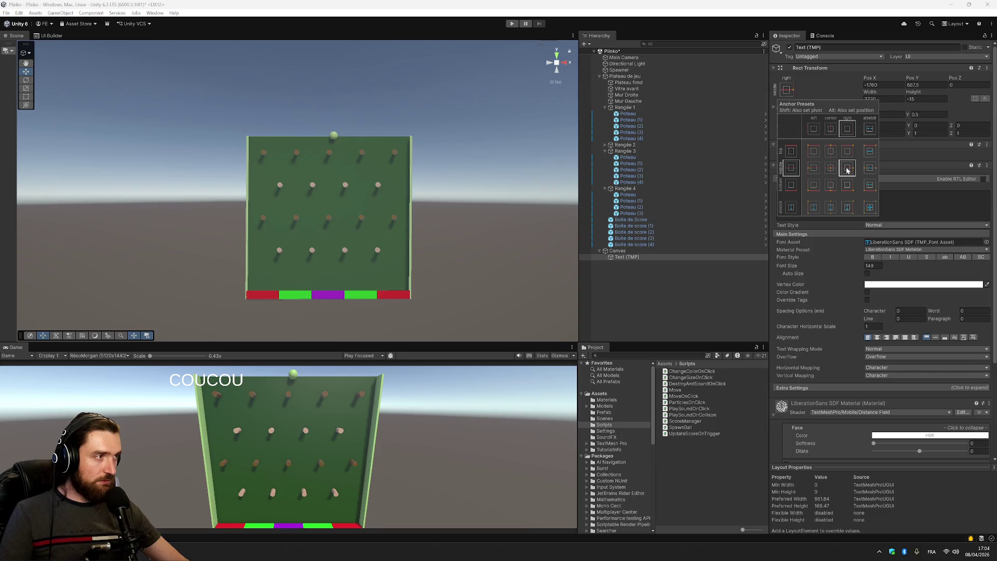
{"action": "left_click", "coordinate": [832, 169]}
{"action": "left_click", "coordinate": [815, 170]}
{"action": "left_click", "coordinate": [833, 170]}
{"action": "left_click", "coordinate": [849, 170]}
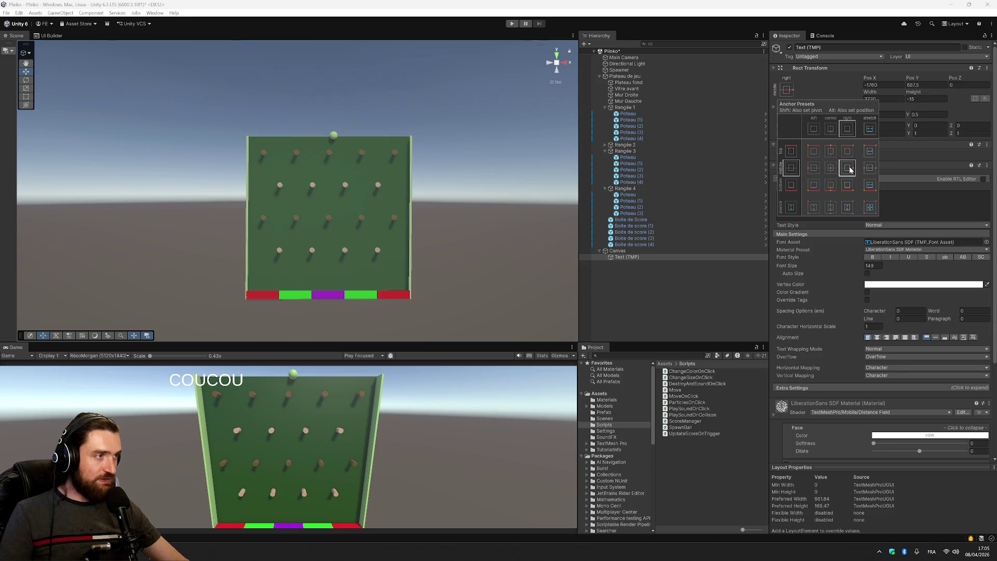
{"action": "left_click", "coordinate": [841, 77]}
Set the COUCOU text's Pos X and Pos Y both to 0.
{"action": "left_click", "coordinate": [885, 86]}
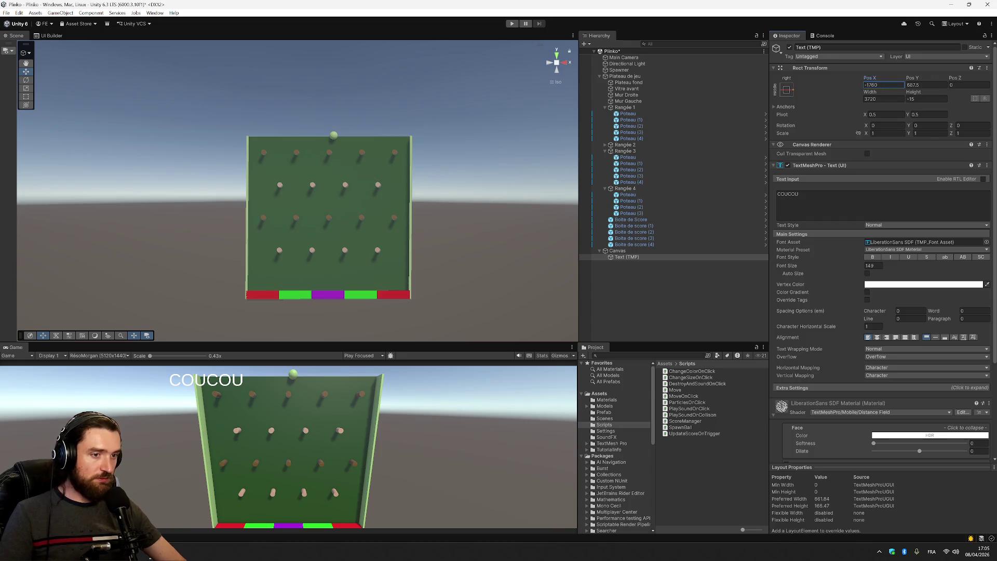
{"action": "left_click", "coordinate": [927, 84]}
{"action": "type", "text": "200"}
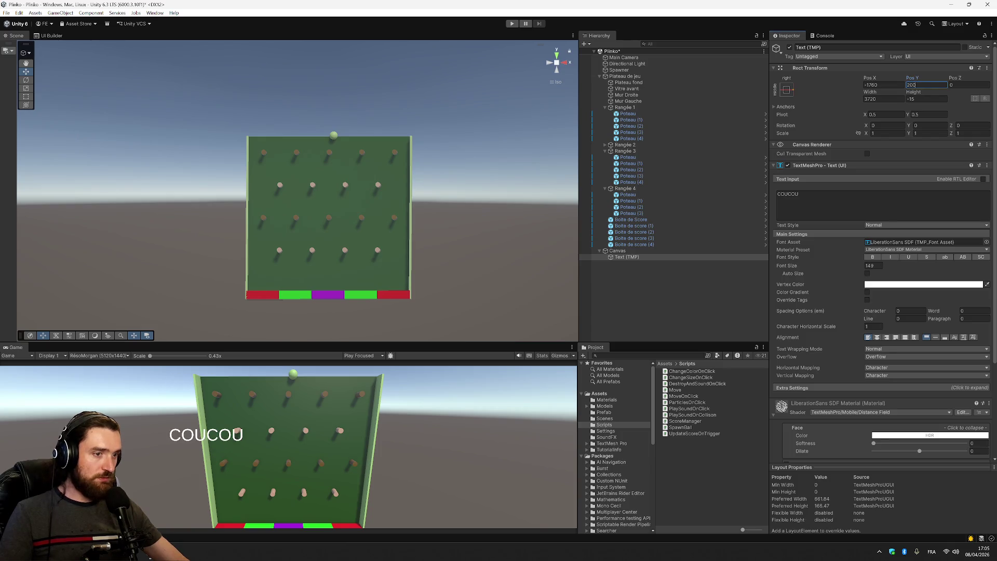
{"action": "key", "text": "BackSpace"}
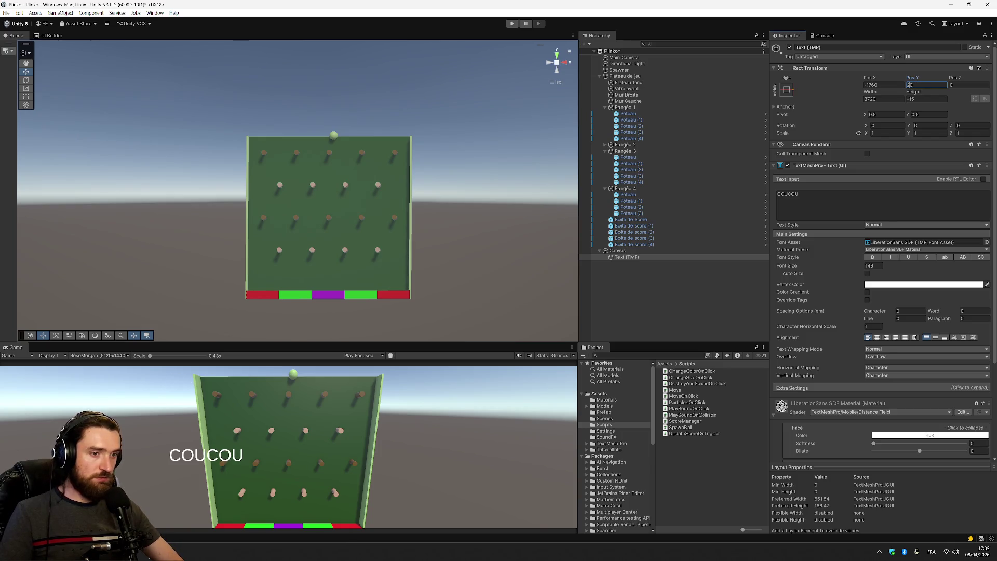
{"action": "key", "text": "BackSpace"}
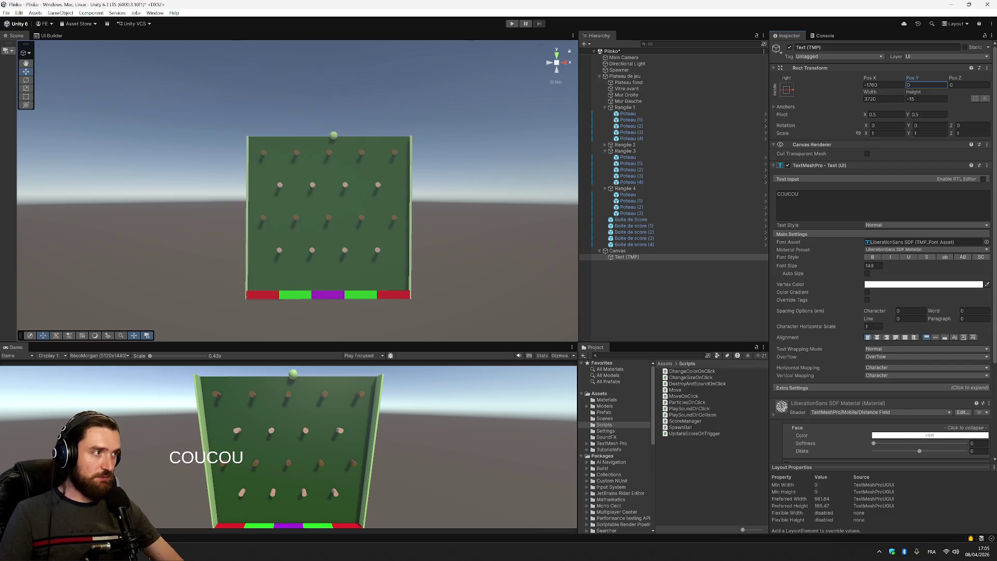
{"action": "left_click", "coordinate": [883, 85]}
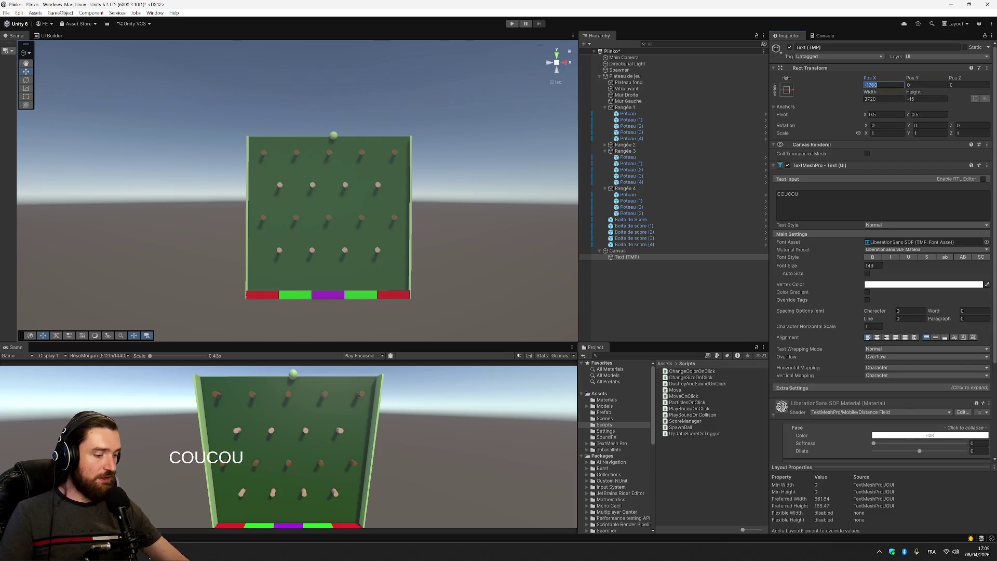
{"action": "type", "text": "0"}
{"action": "left_click", "coordinate": [871, 99]}
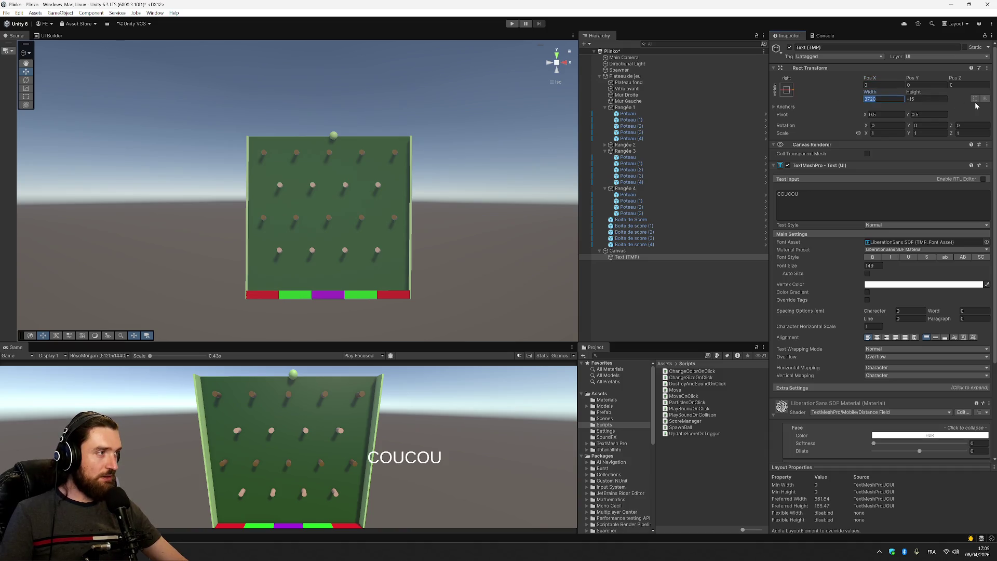
{"action": "left_click", "coordinate": [792, 90]}
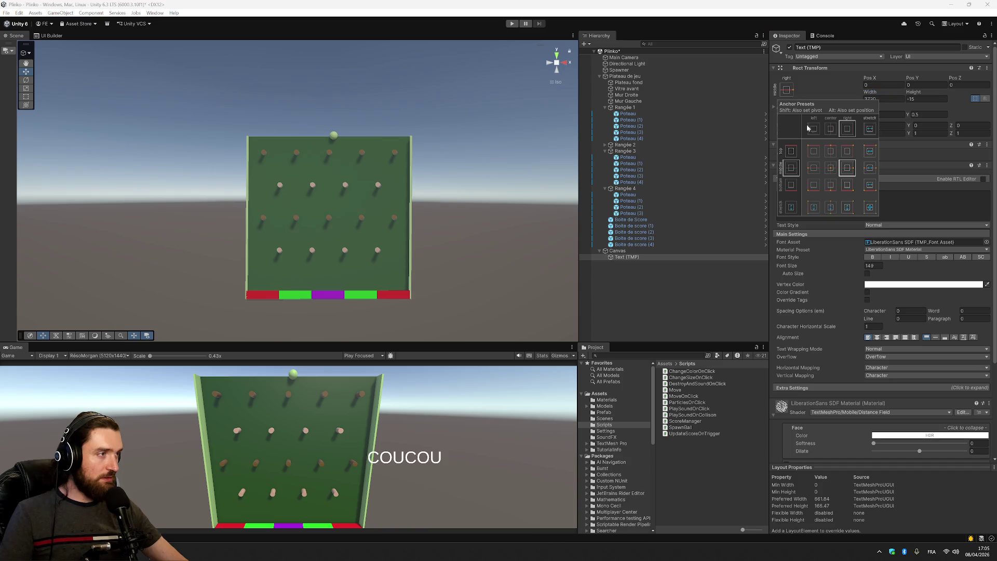
Try top-stretch anchoring, then apply the stretch/stretch anchor preset to the text.
{"action": "left_click", "coordinate": [871, 130]}
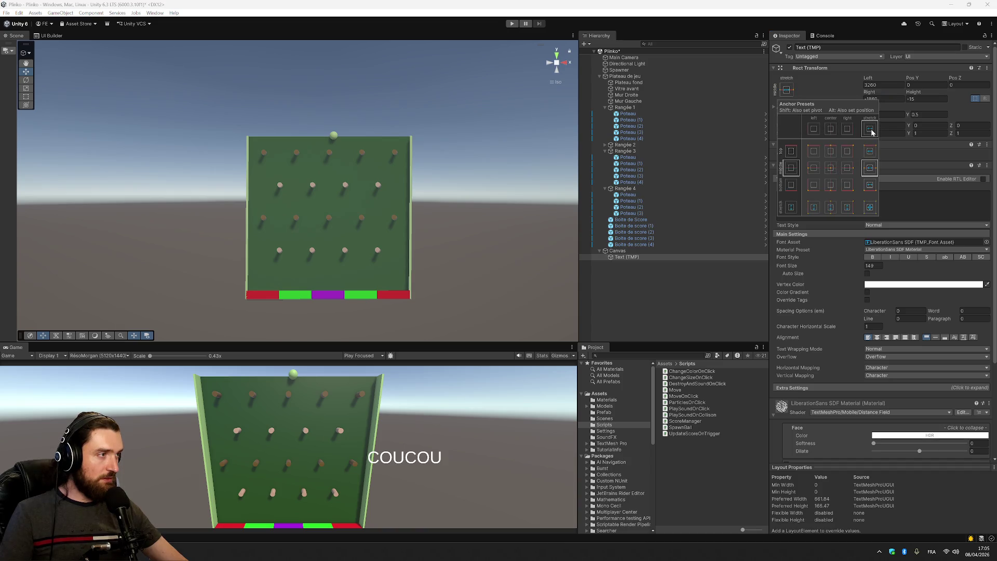
{"action": "left_click", "coordinate": [871, 151]}
{"action": "left_click", "coordinate": [830, 88]}
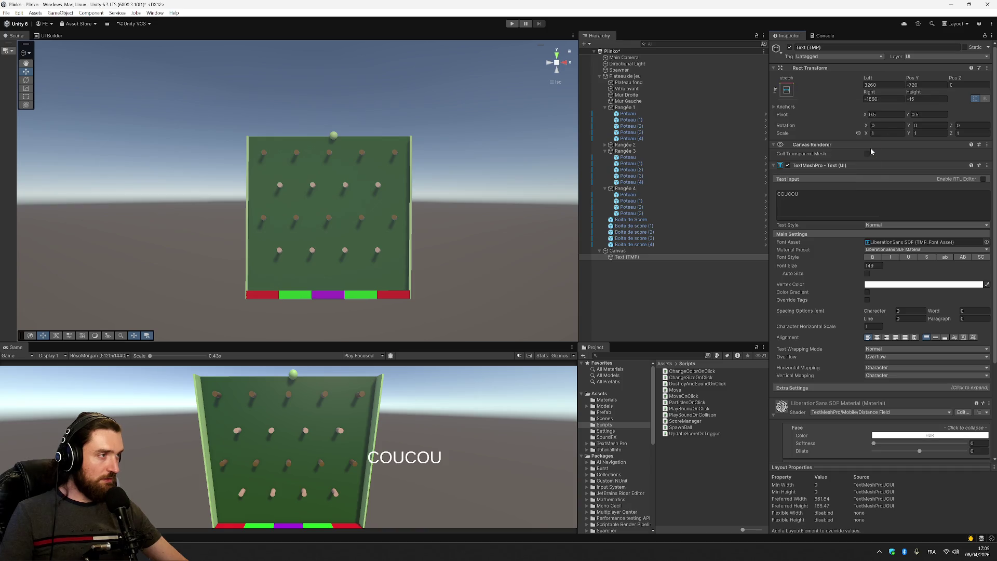
{"action": "left_click", "coordinate": [788, 91]}
{"action": "left_click", "coordinate": [871, 208]}
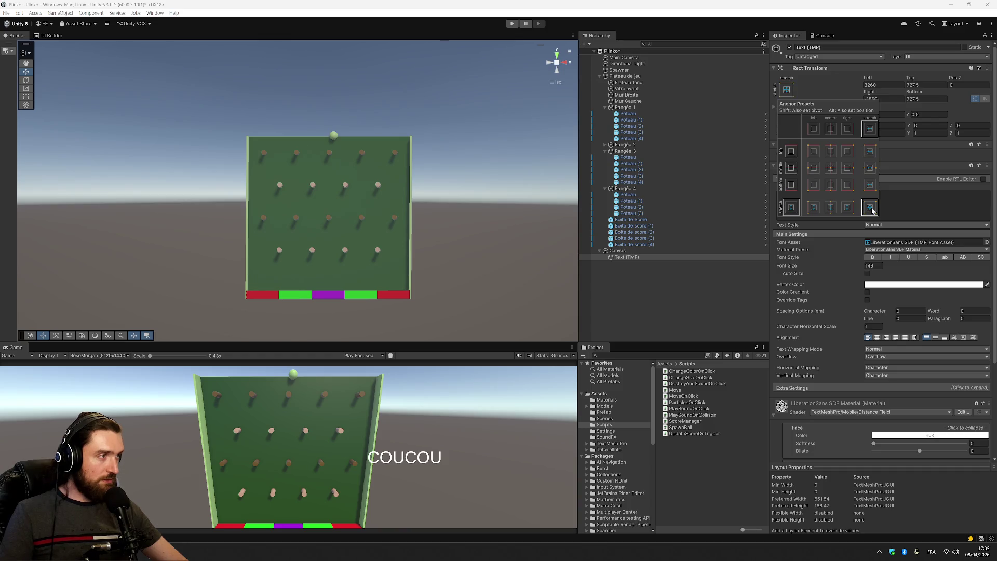
Set Left and Top to 150, and change the label text from COUCOU to SCORE.
{"action": "left_click", "coordinate": [964, 107]}
{"action": "double_click", "coordinate": [883, 84]}
{"action": "type", "text": "0"}
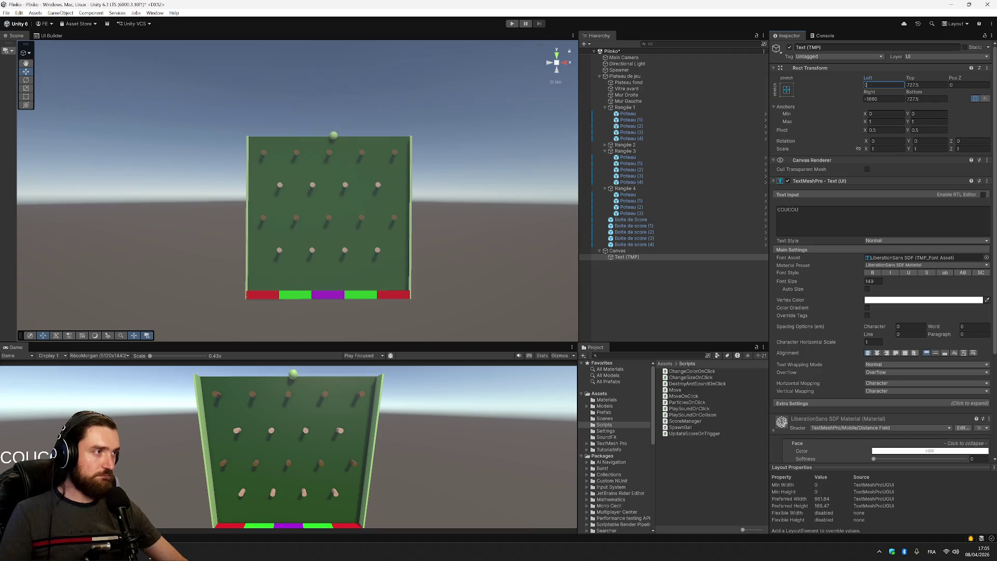
{"action": "type", "text": "150"}
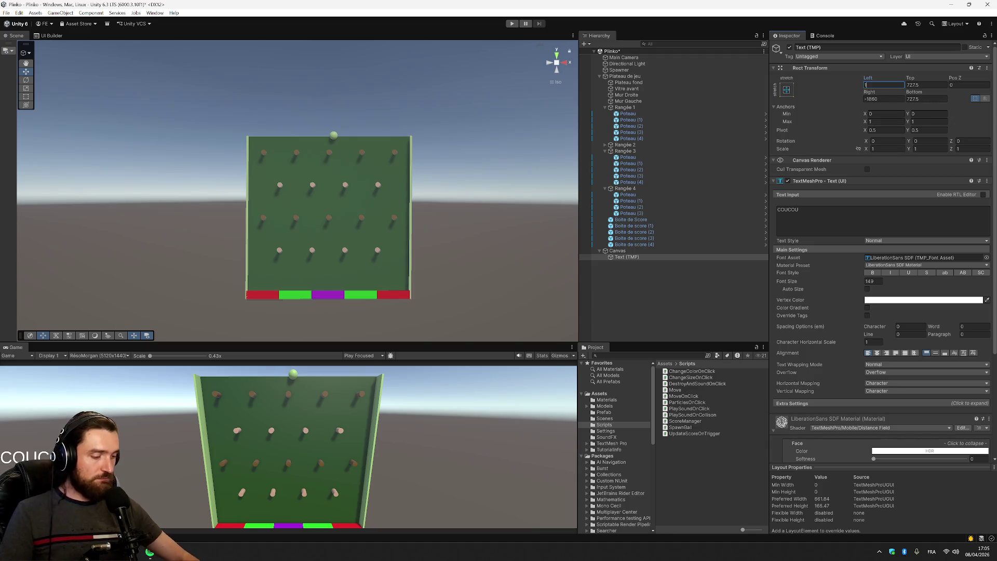
{"action": "left_click", "coordinate": [920, 85]}
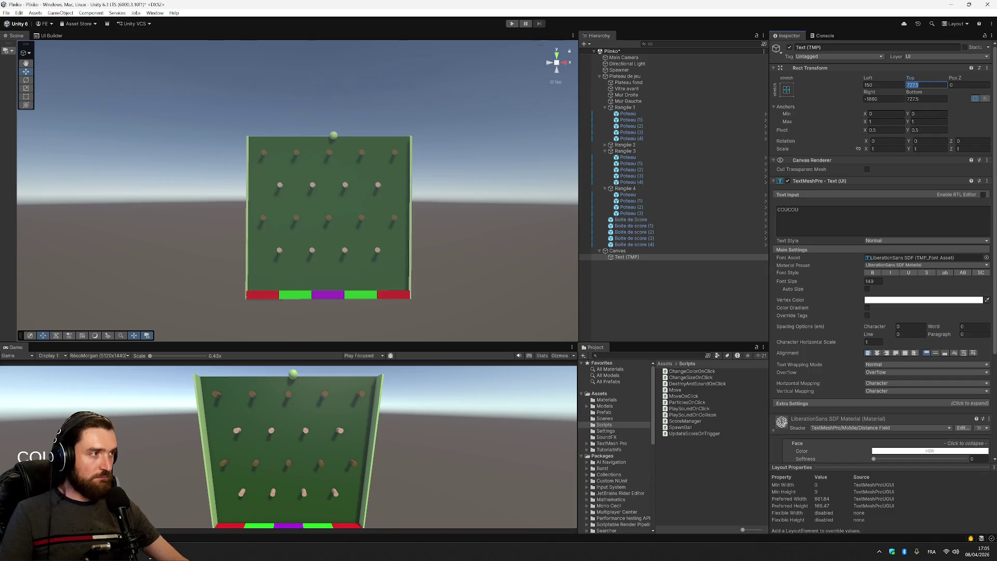
{"action": "type", "text": "150"}
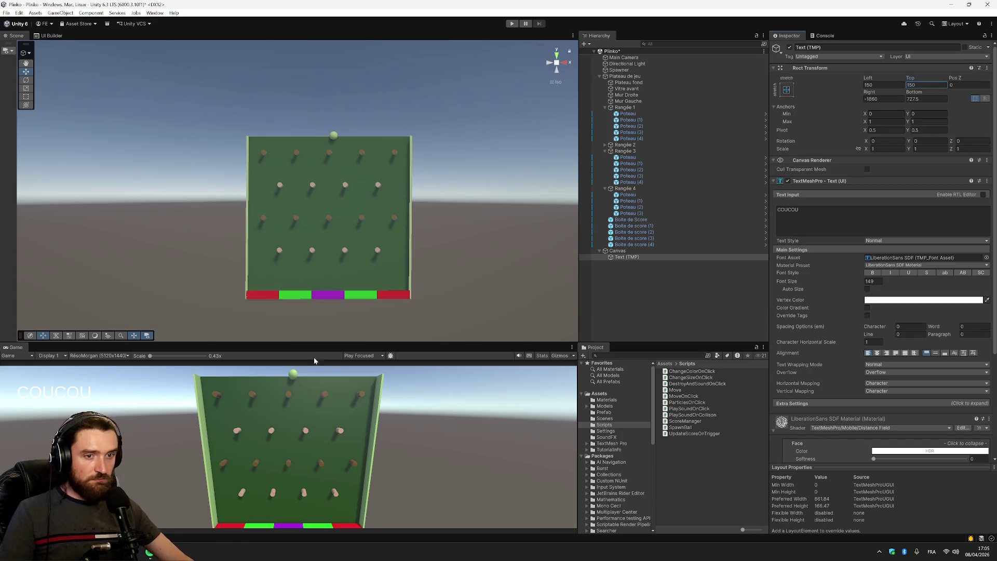
{"action": "double_click", "coordinate": [842, 216]}
{"action": "type", "text": "S"}
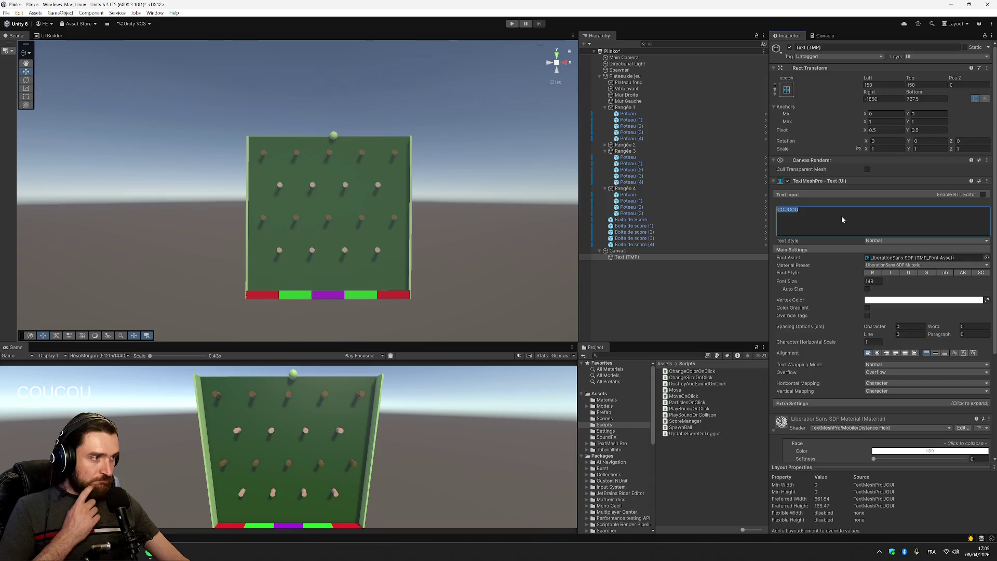
{"action": "type", "text": "CORE :"}
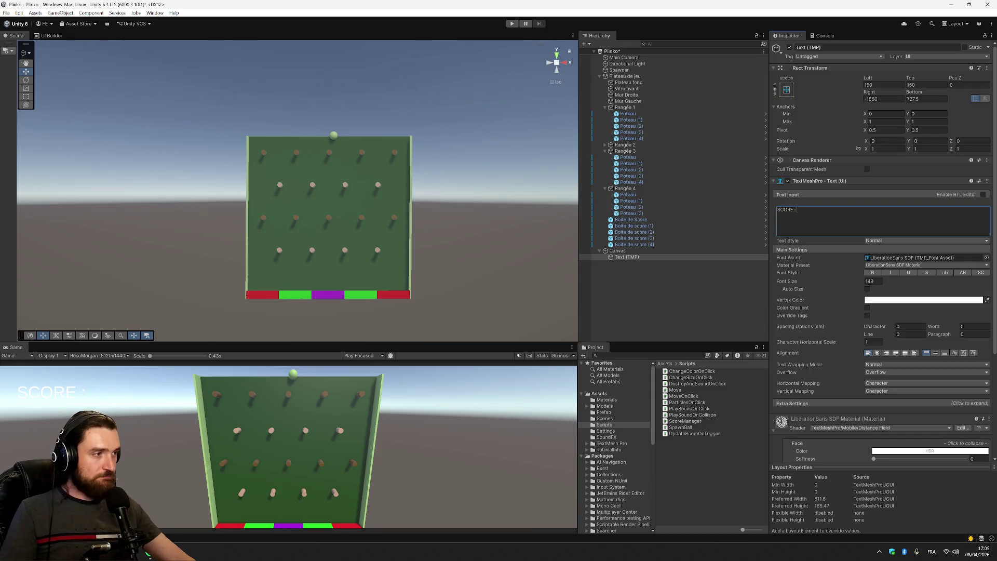
Add a new TextMeshPro text object under the Canvas.
{"action": "right_click", "coordinate": [641, 259]}
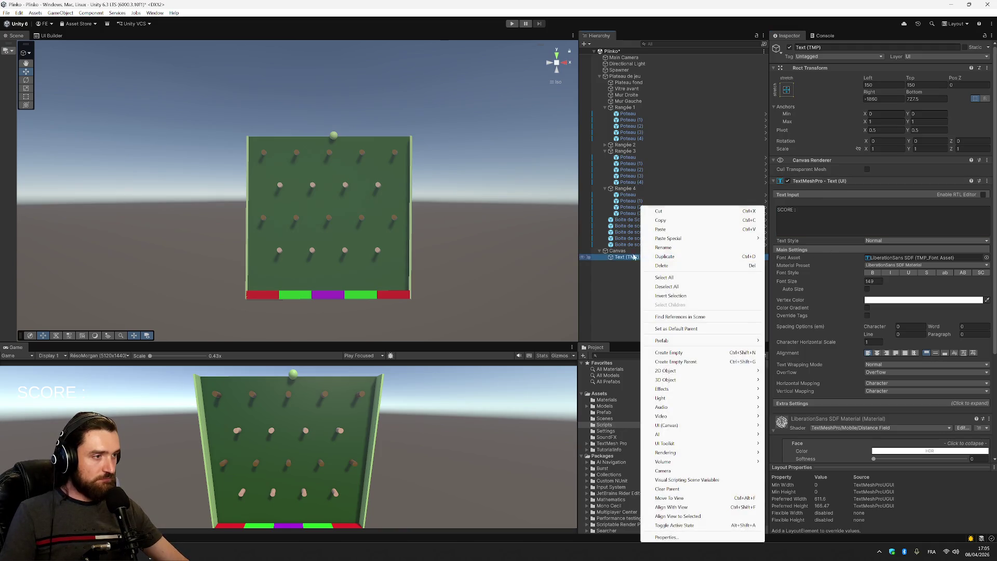
{"action": "right_click", "coordinate": [617, 251]}
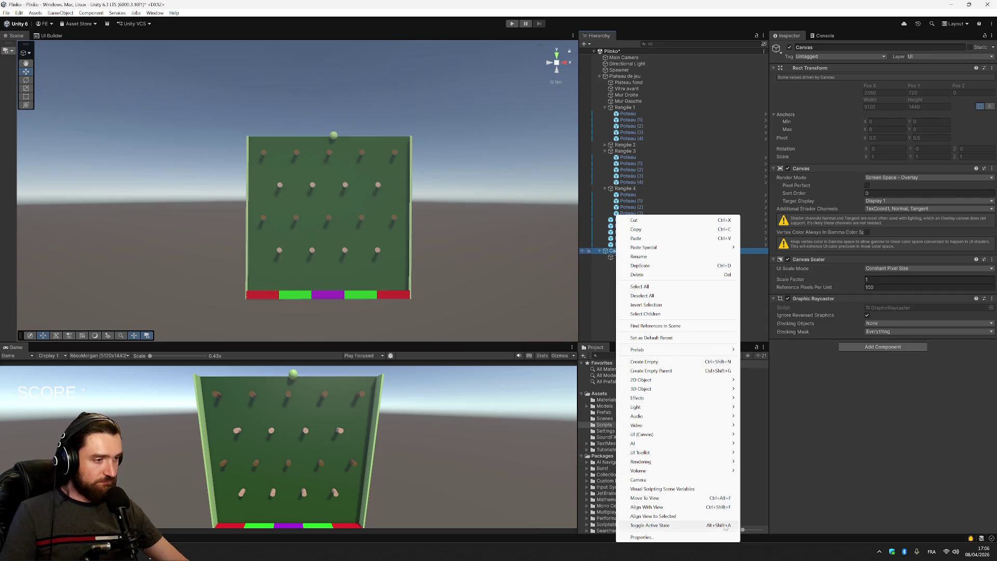
{"action": "mouse_move", "coordinate": [706, 452]}
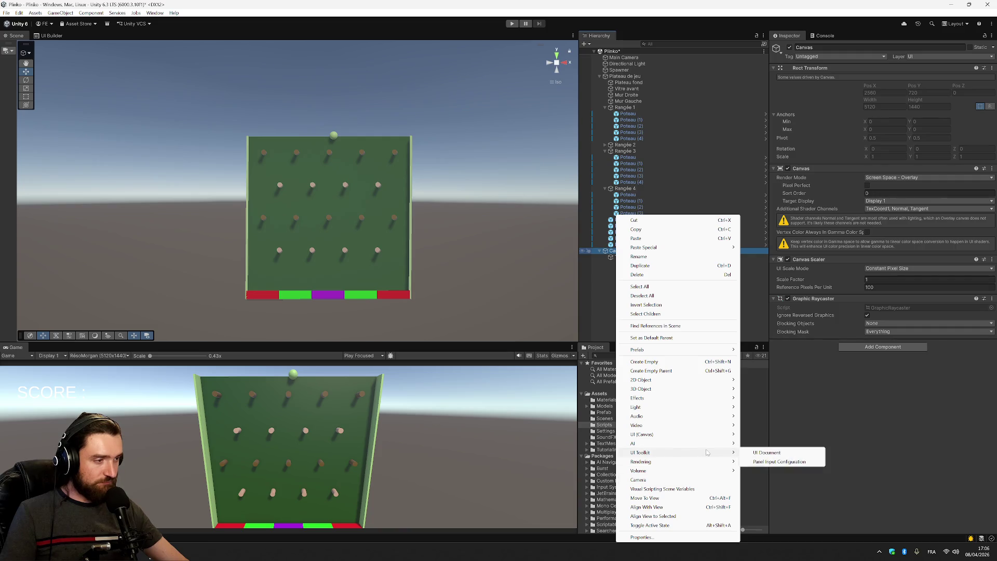
{"action": "mouse_move", "coordinate": [707, 434]}
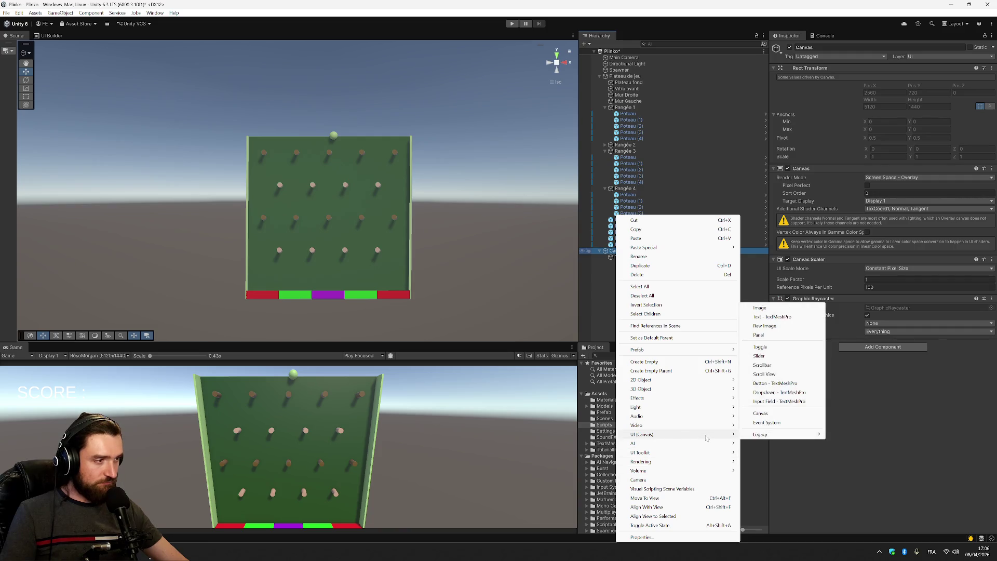
{"action": "left_click", "coordinate": [775, 317]}
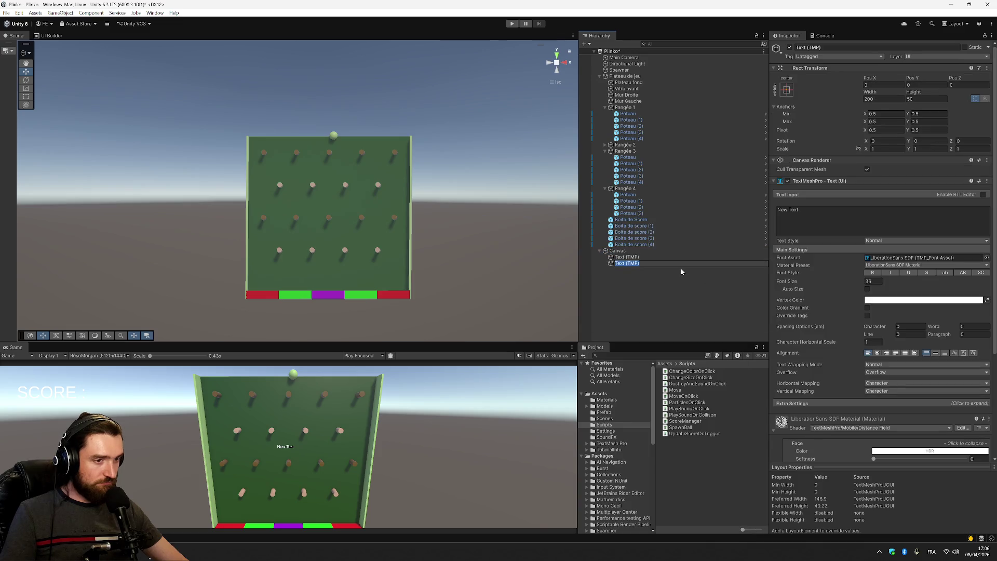
Duplicate the SCORE text object and name it ScoreLabel.
{"action": "left_click", "coordinate": [669, 258]}
{"action": "right_click", "coordinate": [668, 257]}
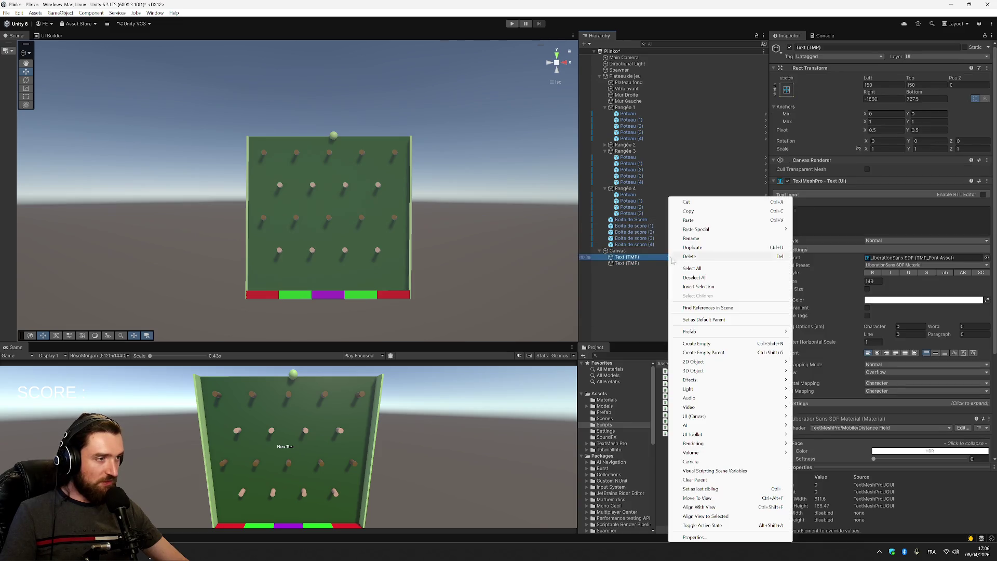
{"action": "left_click", "coordinate": [722, 248]}
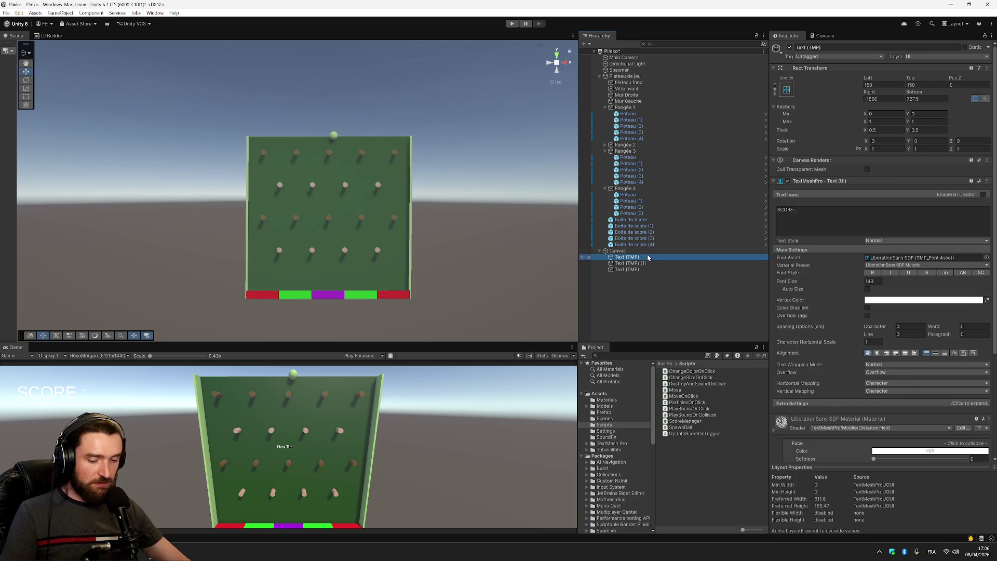
{"action": "type", "text": "SZcoreLa"}
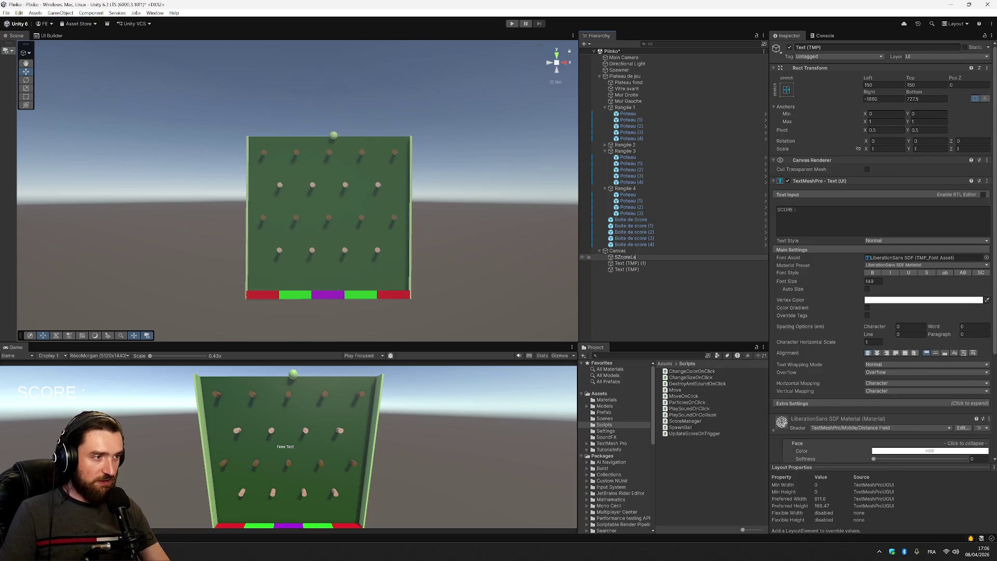
{"action": "type", "text": "bel"}
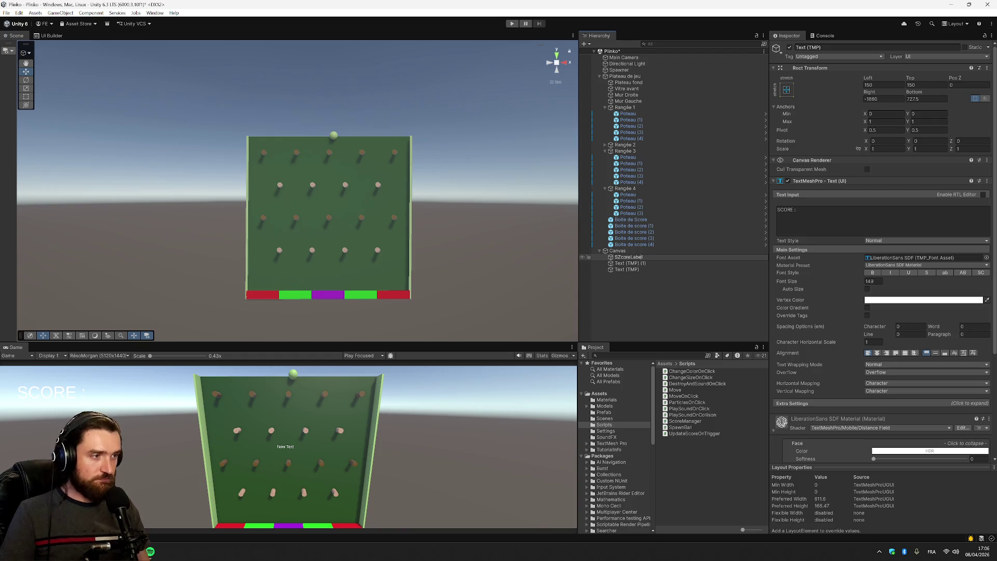
{"action": "key", "text": "BackSpace"}
{"action": "key", "text": "Return"}
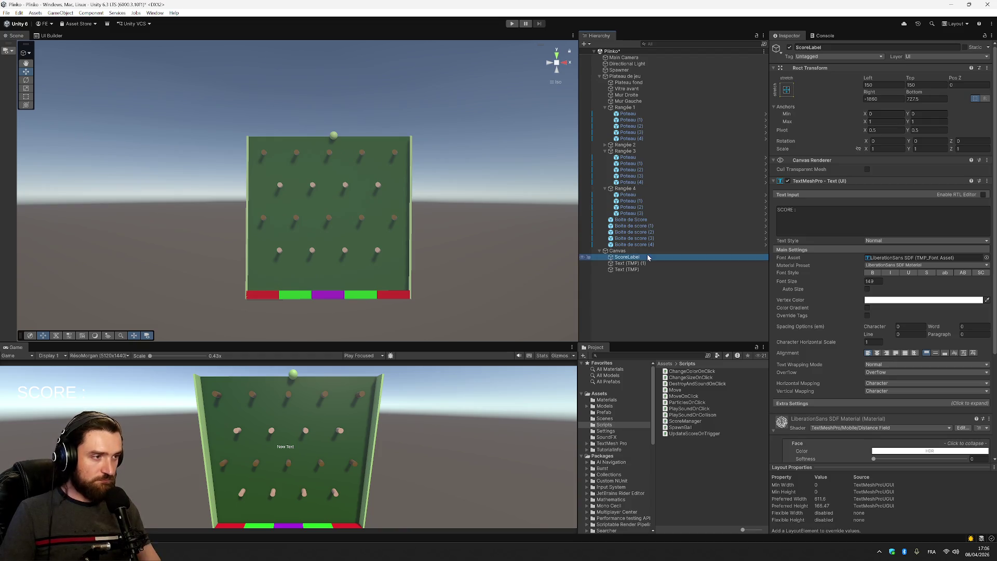
Delete the extra New Text and Text (TMP) (1) objects.
{"action": "left_click", "coordinate": [628, 270]}
{"action": "key", "text": "Delete"}
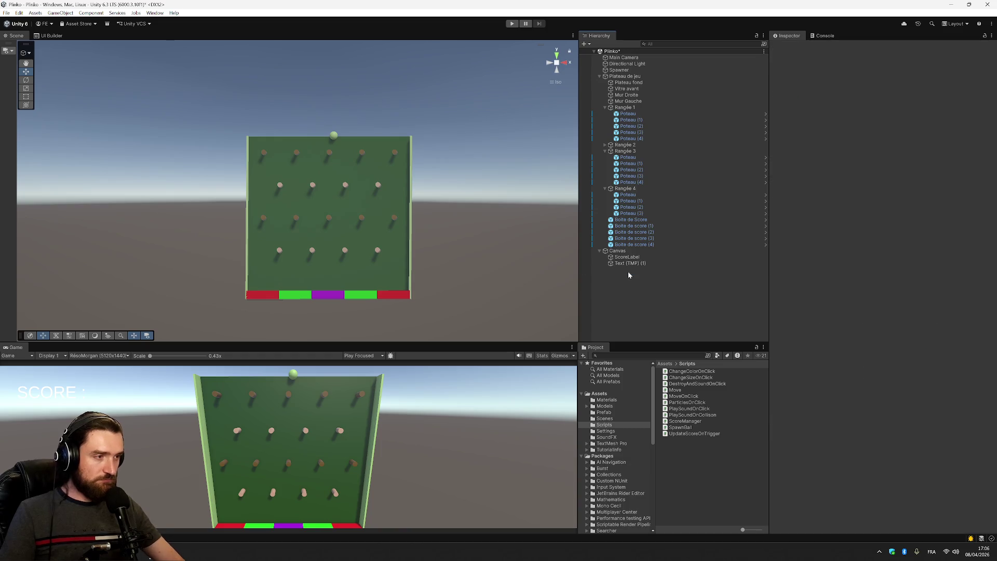
{"action": "left_click", "coordinate": [646, 264]}
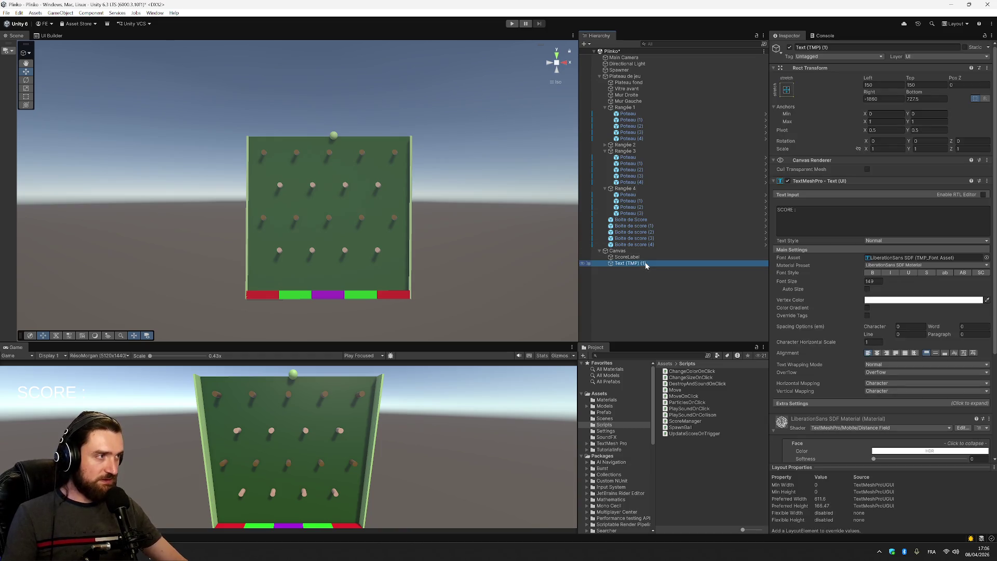
{"action": "key", "text": "Delete"}
Duplicate ScoreLabel, rename the copy ScoreValue, and set its text to 0.
{"action": "right_click", "coordinate": [645, 258]}
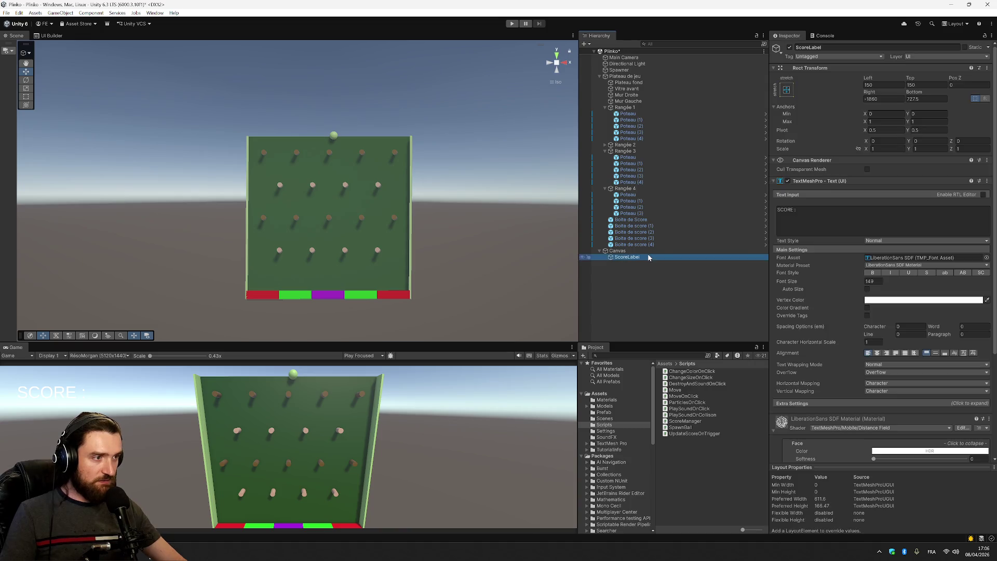
{"action": "left_click", "coordinate": [683, 257]}
{"action": "left_click", "coordinate": [648, 264]}
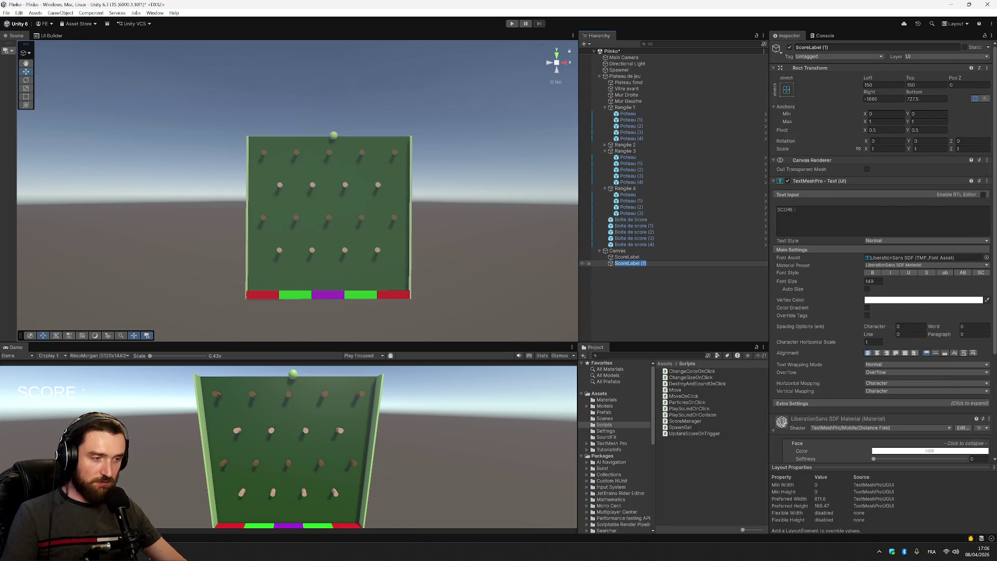
{"action": "left_click_drag", "start_coordinate": [646, 264], "coordinate": [627, 263]}
{"action": "type", "text": "Value"}
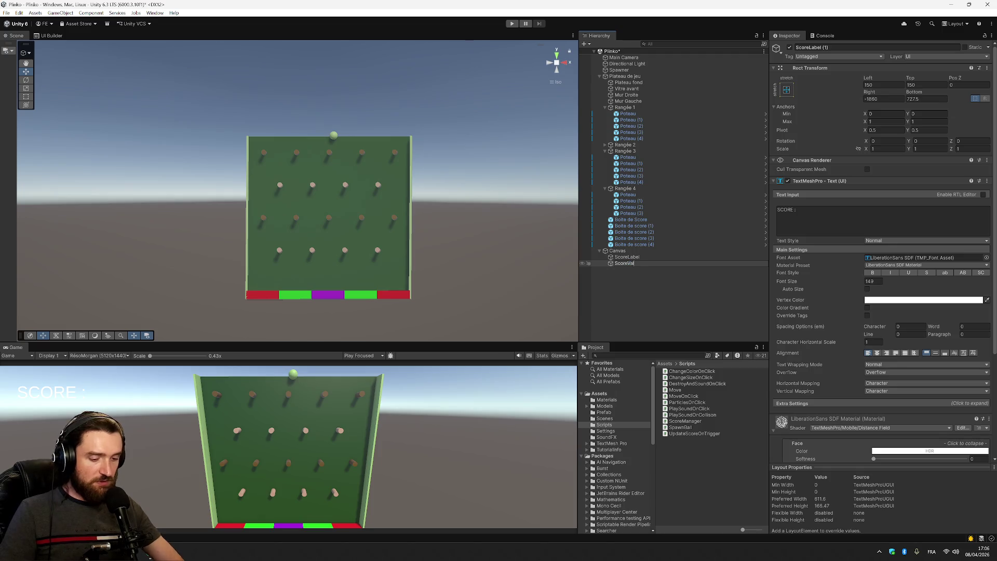
{"action": "key", "text": "Return"}
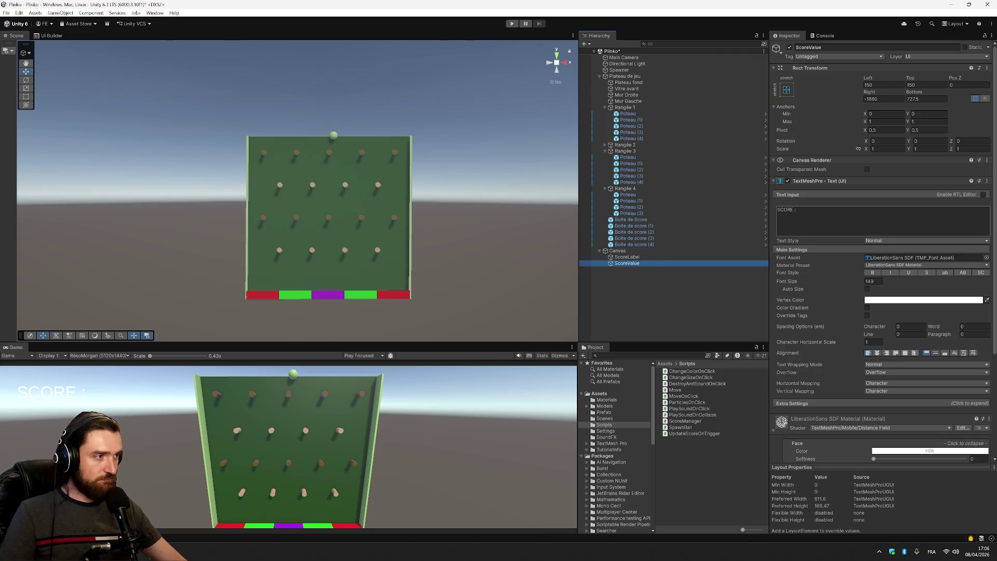
{"action": "left_click", "coordinate": [794, 215]}
{"action": "type", "text": "0"}
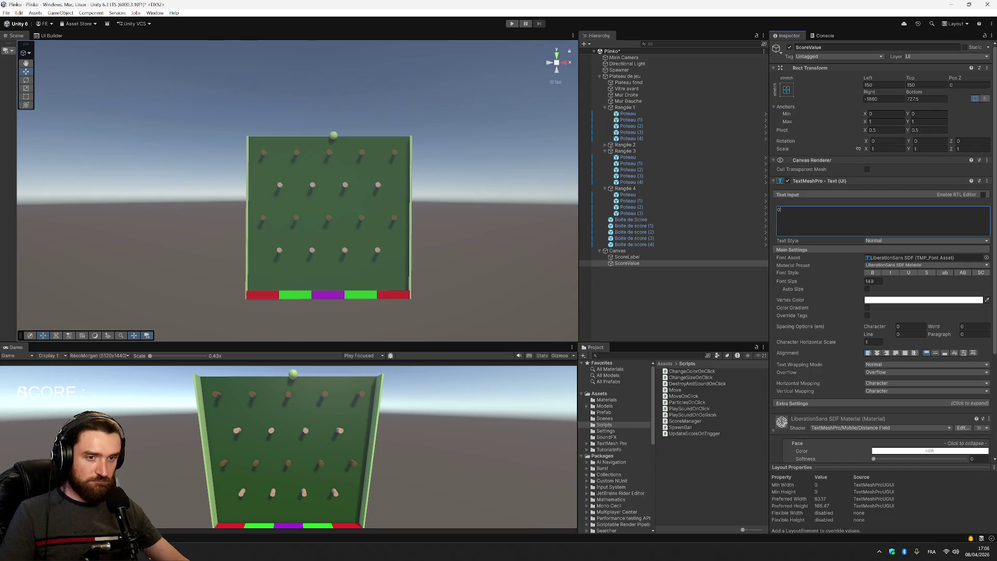
{"action": "left_click", "coordinate": [707, 286]}
{"action": "left_click", "coordinate": [638, 258]}
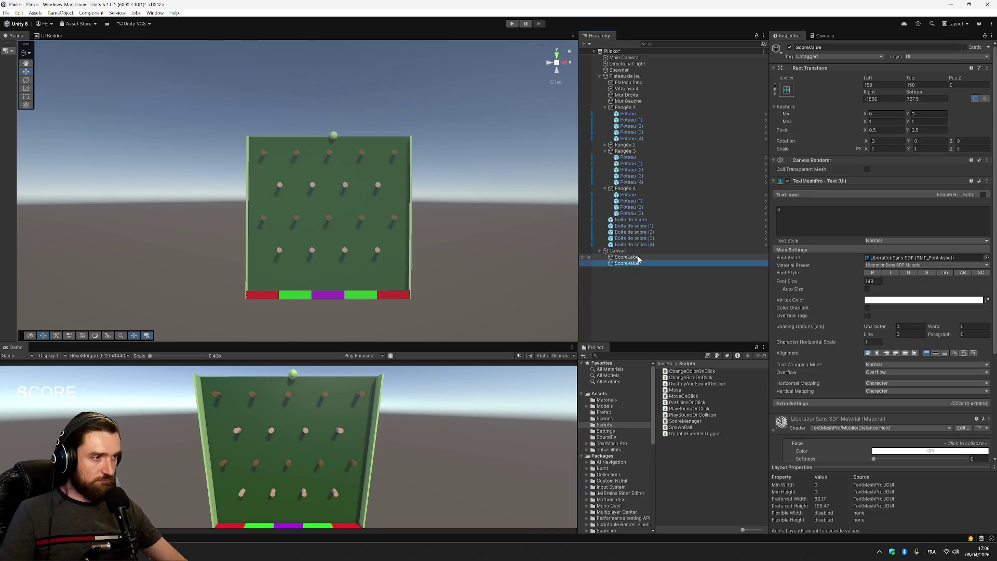
{"action": "left_click", "coordinate": [637, 264]}
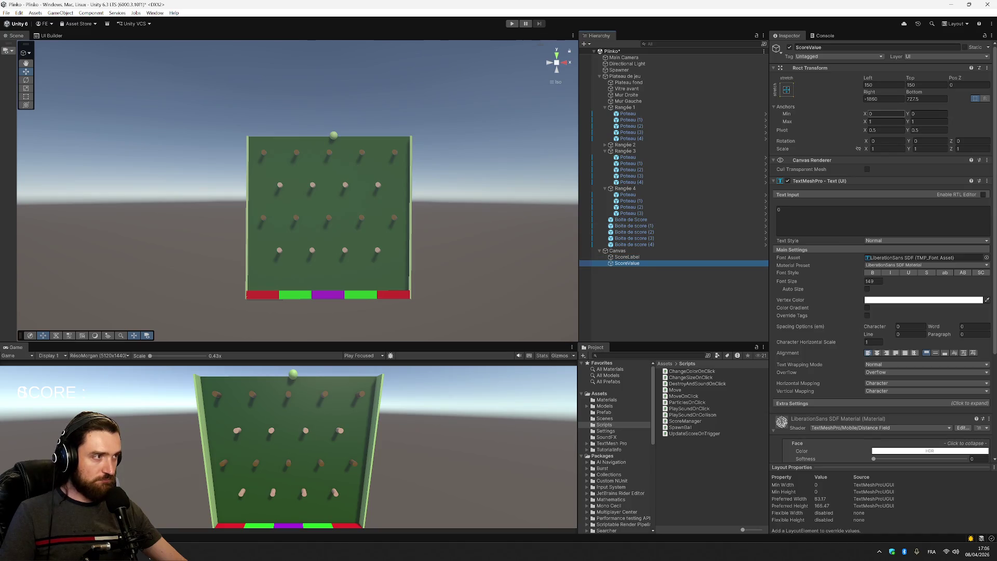
Set ScoreValue's Left offset to 800 so the view reads SCORE : 0.
{"action": "left_click", "coordinate": [883, 85]}
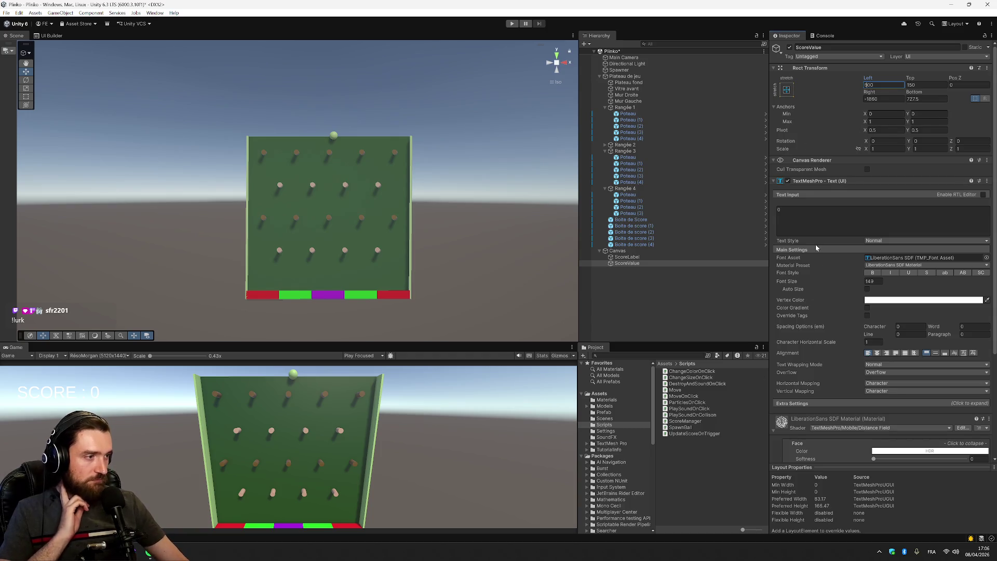
{"action": "left_click", "coordinate": [628, 256]}
{"action": "left_click", "coordinate": [638, 264]}
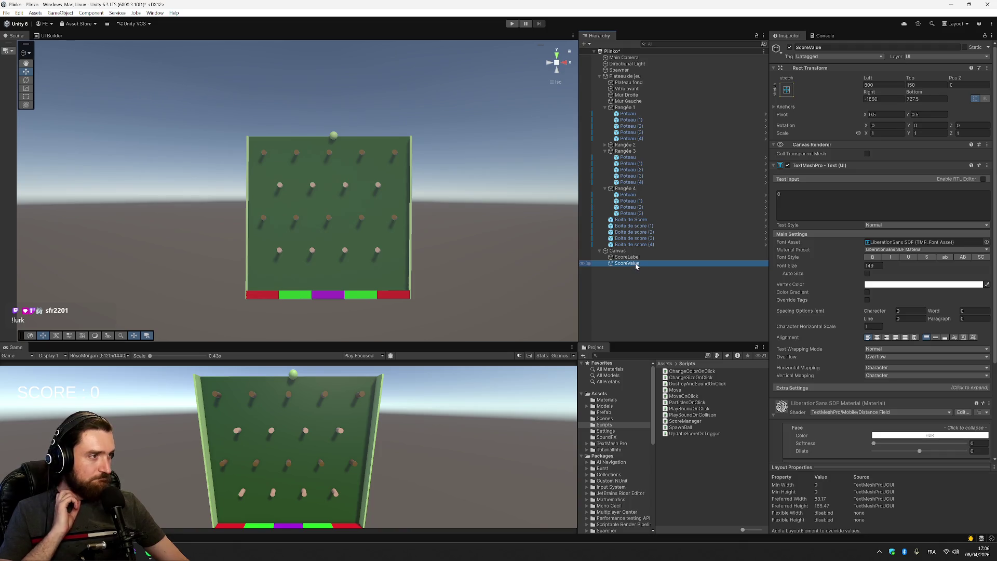
Select Boite de Score and add a new line after ScoreMultiplier in UpdateScoreOnTrigger.
{"action": "left_click_drag", "start_coordinate": [634, 262], "coordinate": [643, 223]}
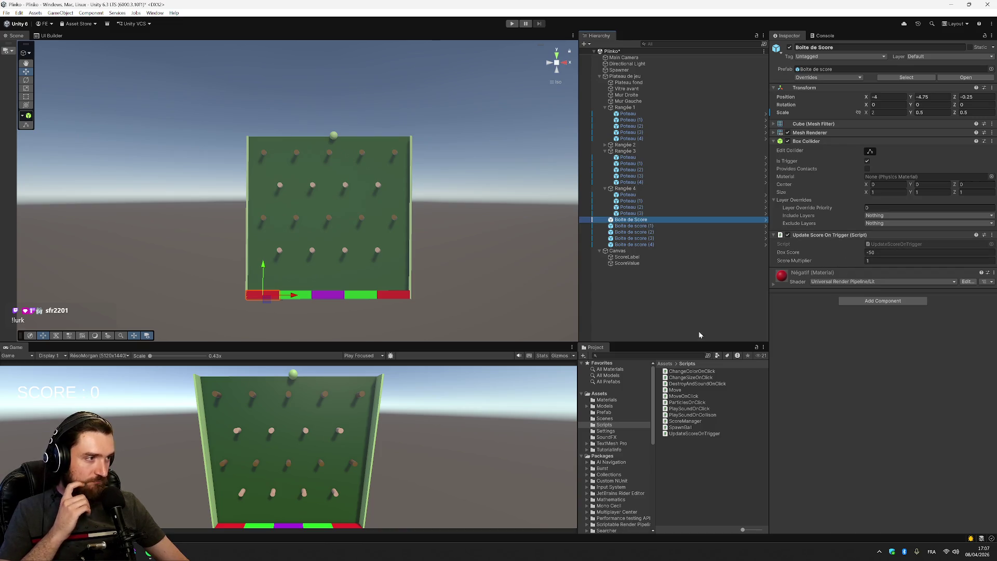
{"action": "key", "text": "alt+Tab"}
{"action": "left_click", "coordinate": [233, 121]}
{"action": "key", "text": "Return"}
Declare 'public TextMeshProUGUI ScoreValue;' below ScoreMultiplier and save the script.
{"action": "type", "text": "public"}
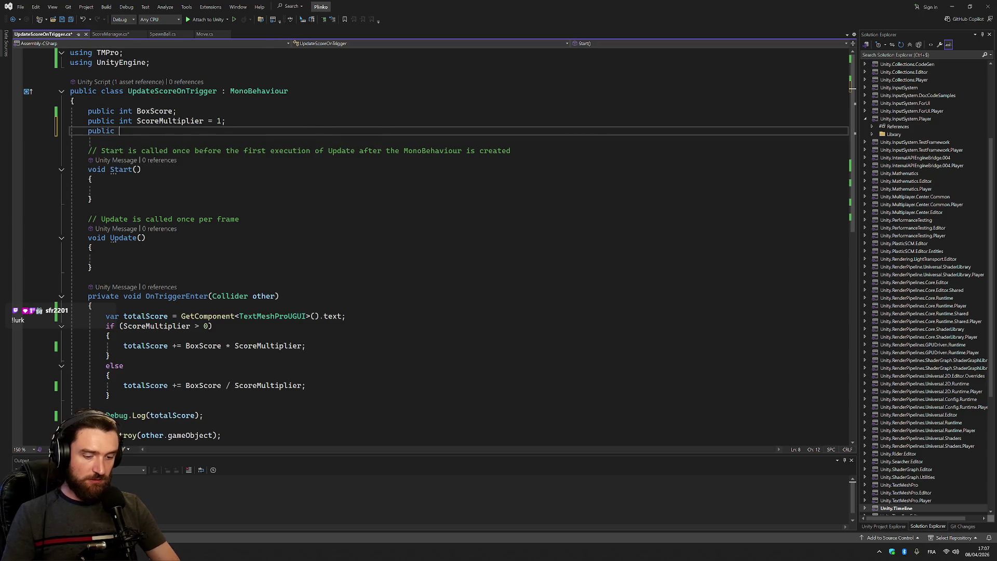
{"action": "type", "text": " TextMes"}
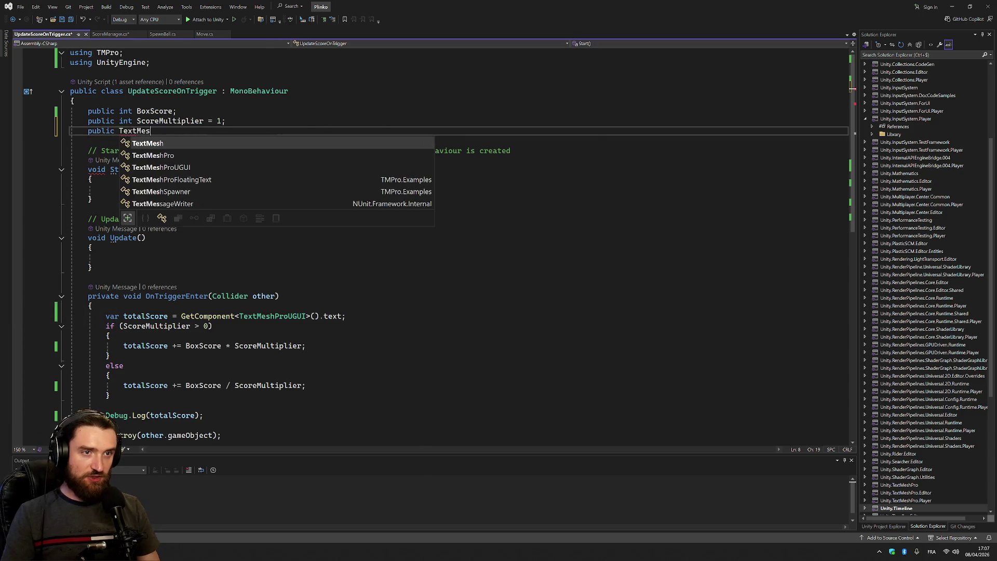
{"action": "key", "text": "Down"}
{"action": "key", "text": "Down"}
{"action": "key", "text": "Tab"}
{"action": "type", "text": "scoreV"}
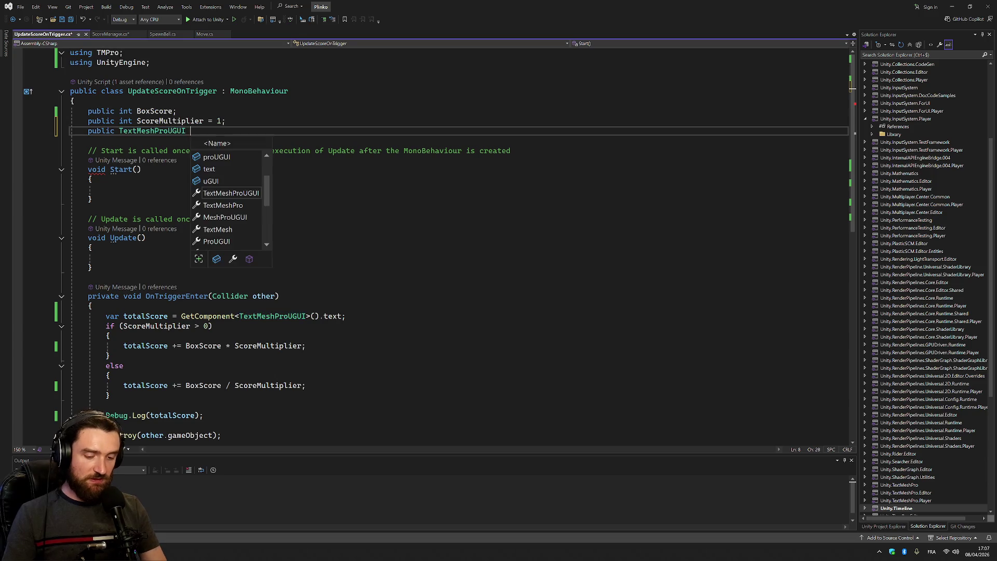
{"action": "type", "text": "alue;"}
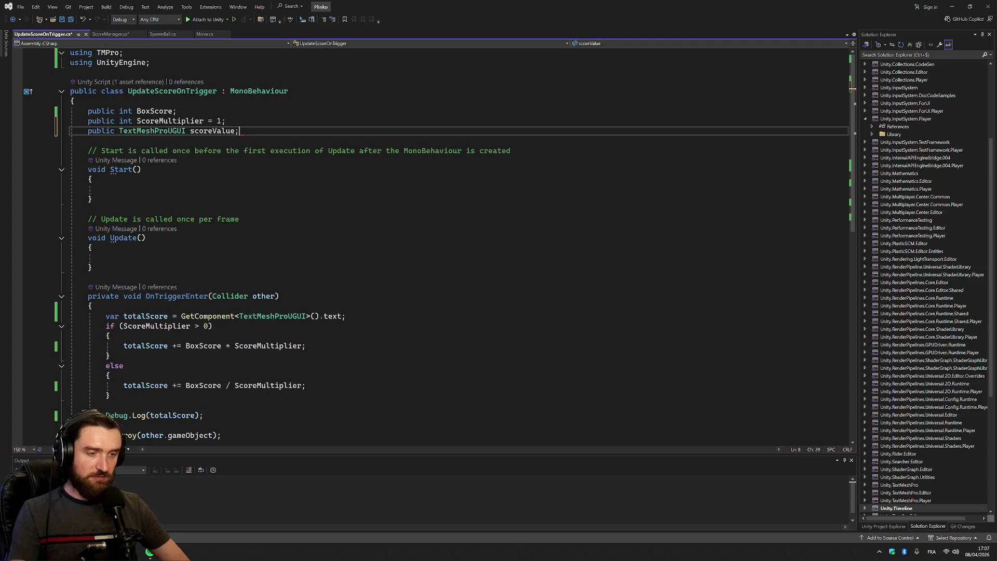
{"action": "left_click", "coordinate": [191, 130]}
{"action": "key", "text": "Delete"}
{"action": "type", "text": "S"}
{"action": "key", "text": "ctrl+Right"}
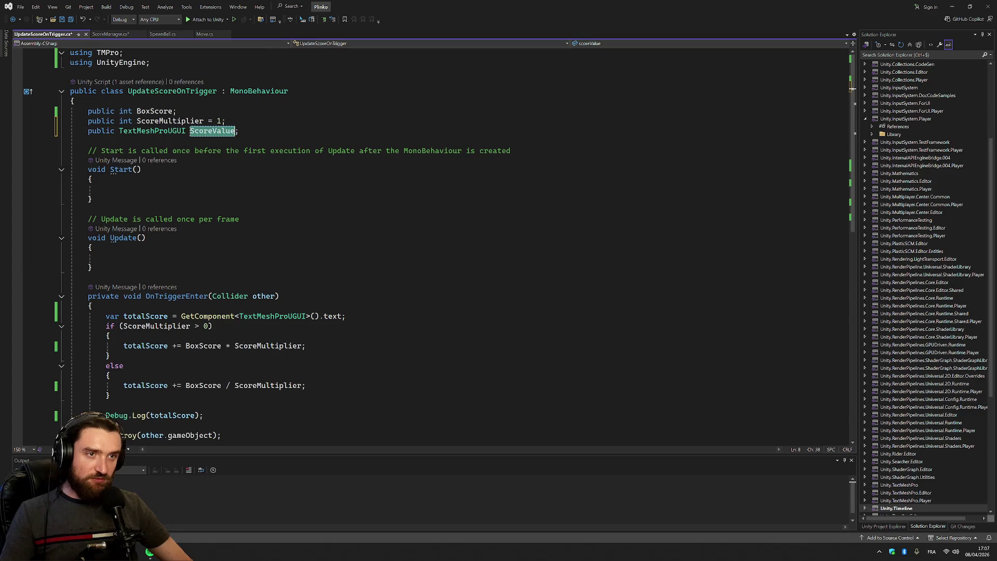
{"action": "key", "text": "ctrl+s"}
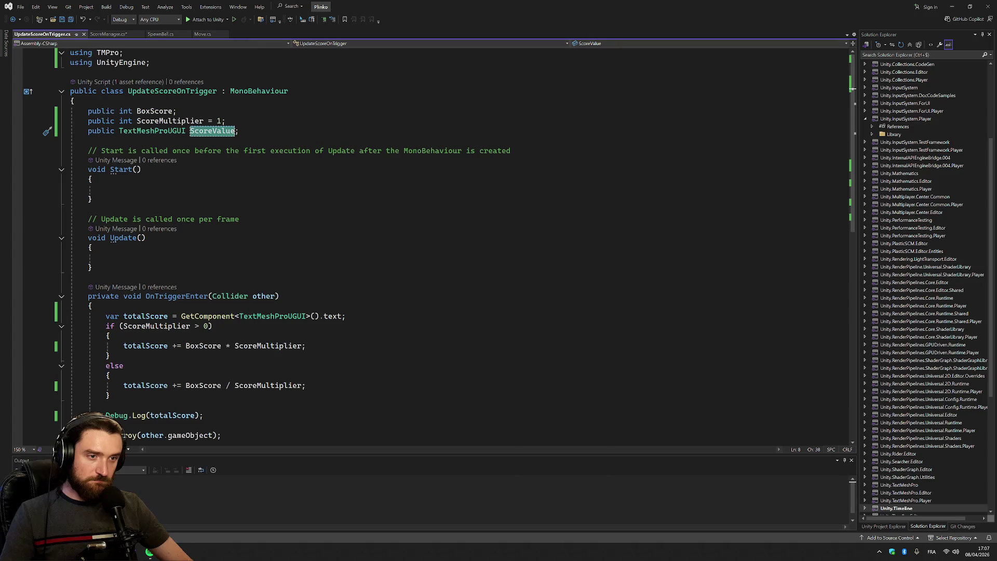
Replace GetComponent<TextMeshProUGUI>() on line 24 with int.Parse(ScoreValue.text).
{"action": "left_click_drag", "start_coordinate": [182, 316], "coordinate": [318, 316]}
{"action": "type", "text": "ScoreValue"}
{"action": "left_click", "coordinate": [248, 316]}
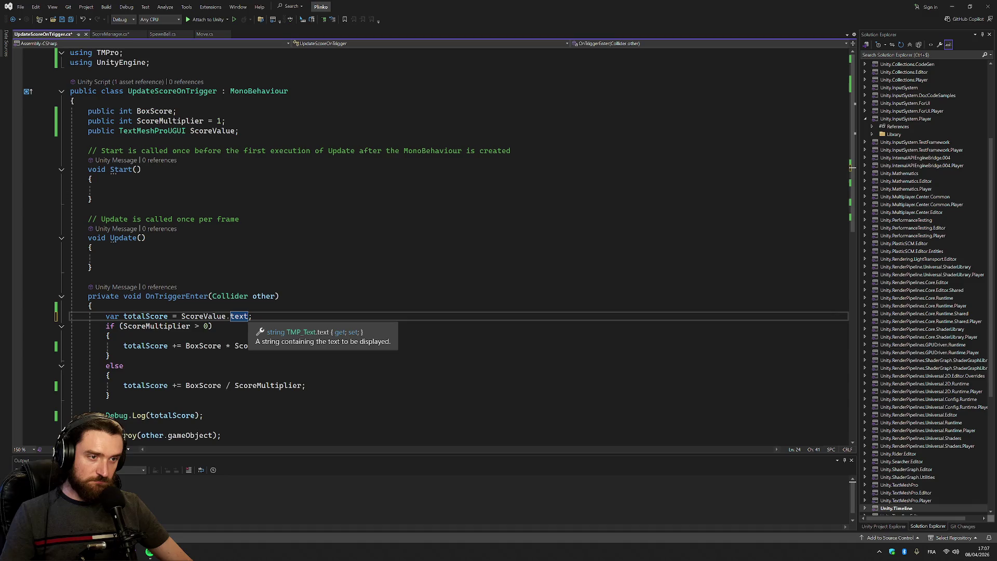
{"action": "key", "text": "ctrl+space"}
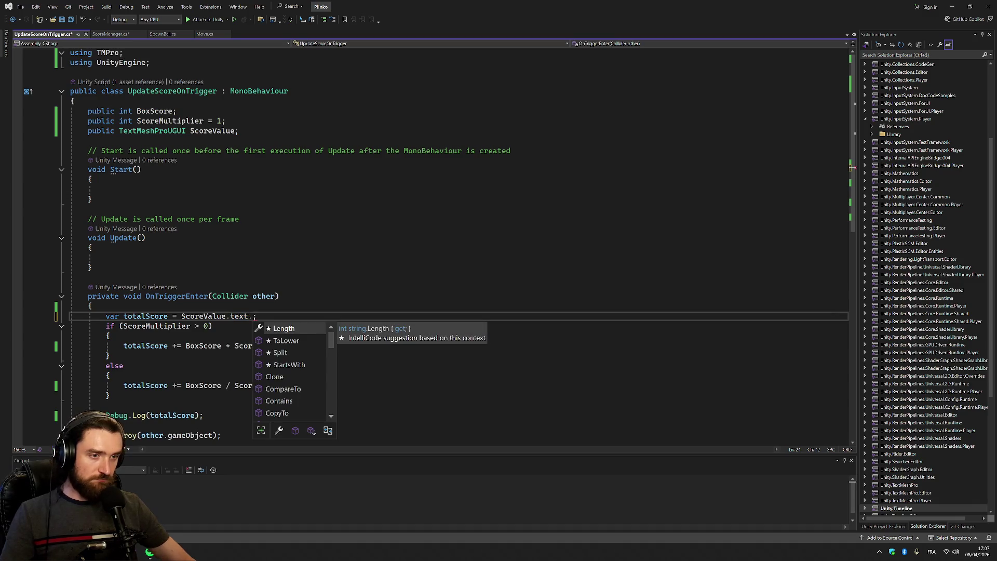
{"action": "key", "text": "Escape"}
{"action": "key", "text": "Up"}
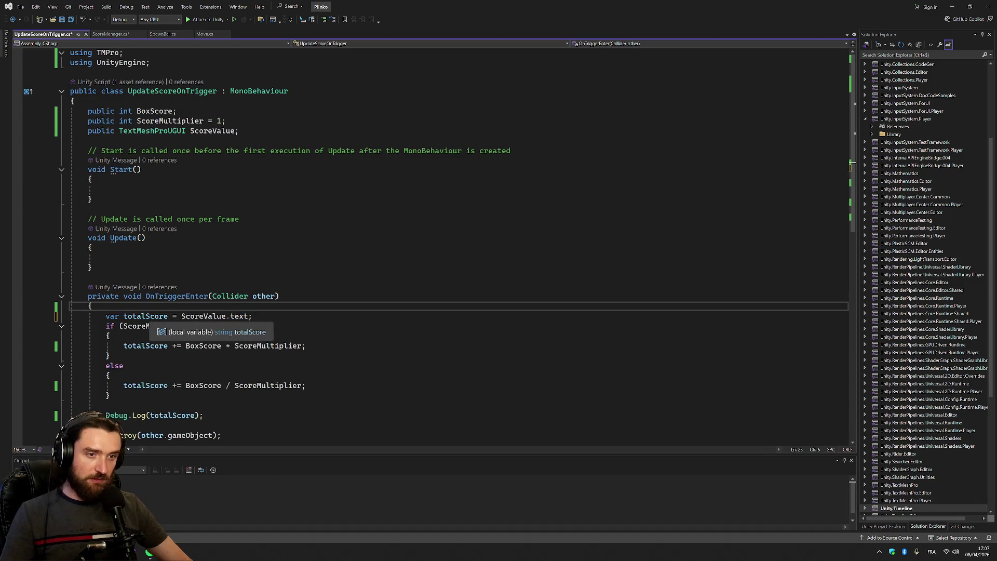
{"action": "left_click", "coordinate": [185, 316]}
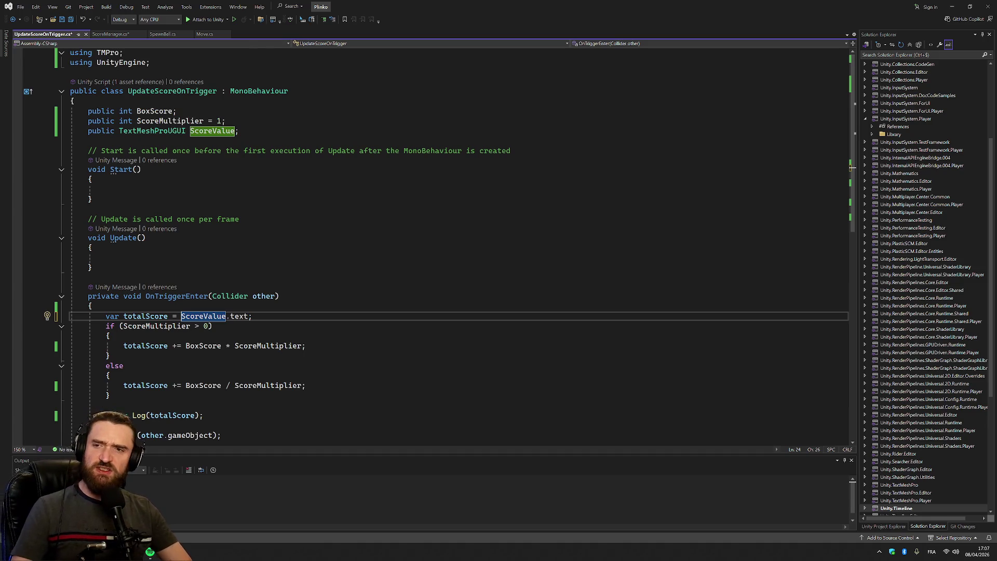
{"action": "type", "text": "int"}
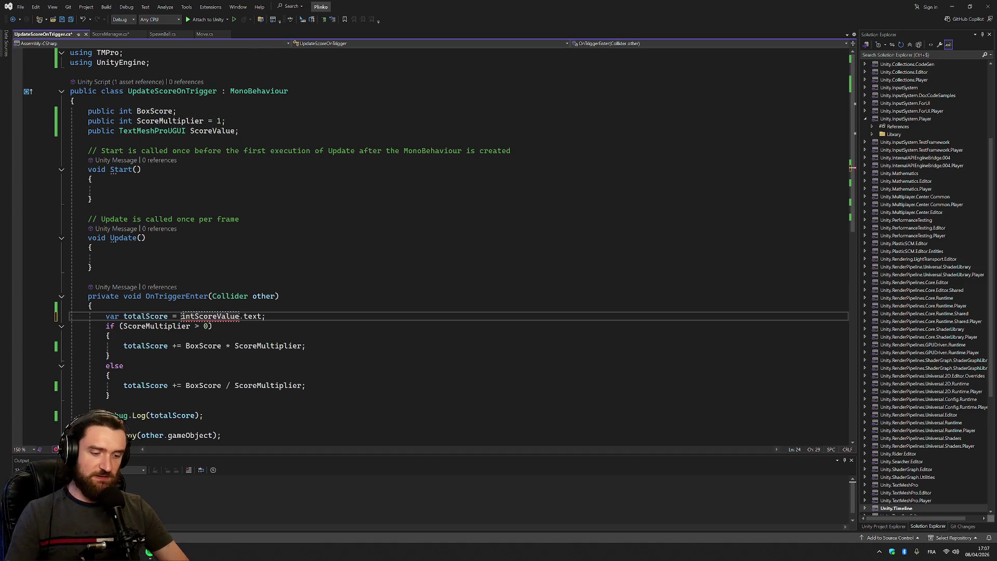
{"action": "type", "text": ".pa"}
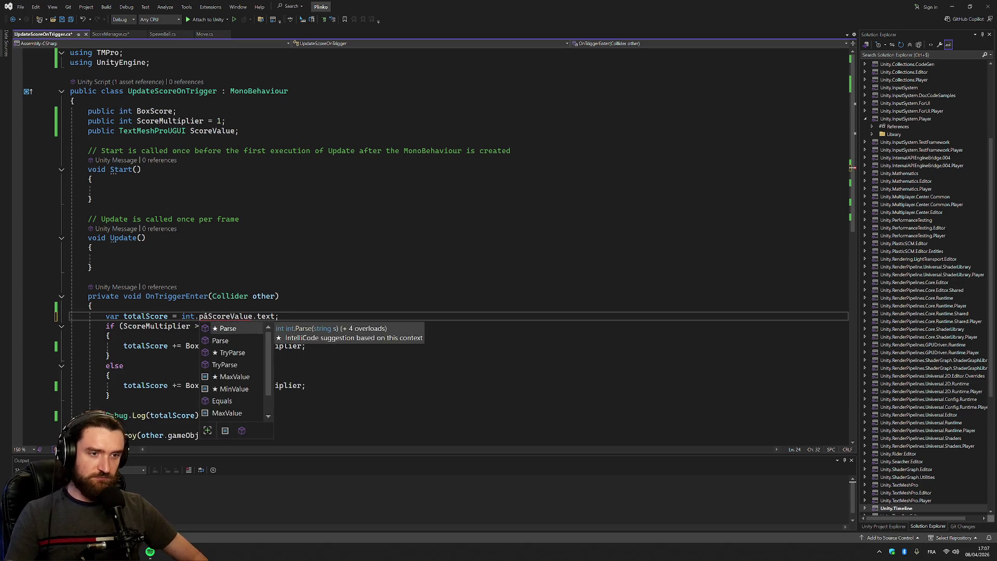
{"action": "type", "text": "("}
{"action": "key", "text": "End"}
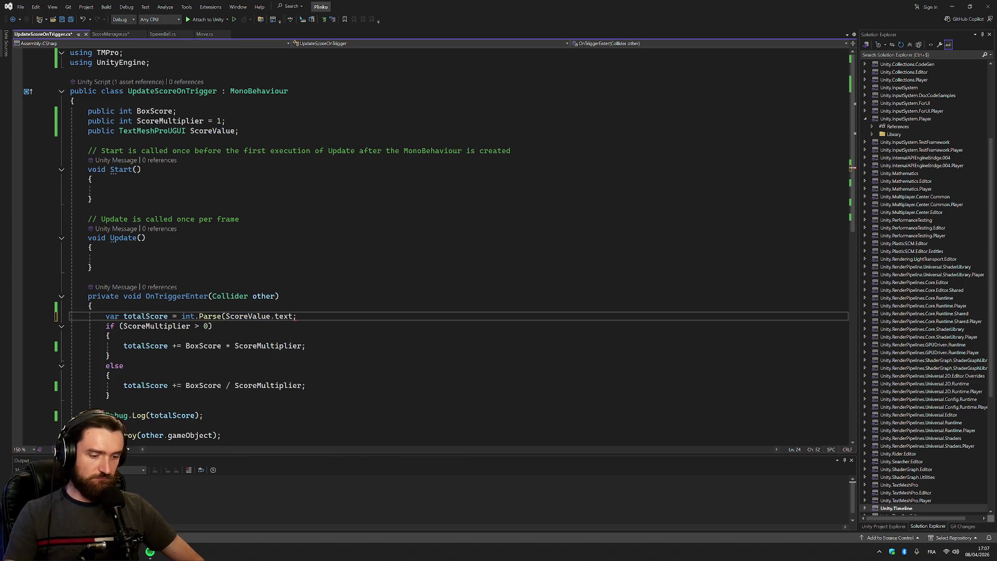
{"action": "type", "text": ")"}
{"action": "left_click", "coordinate": [280, 296]}
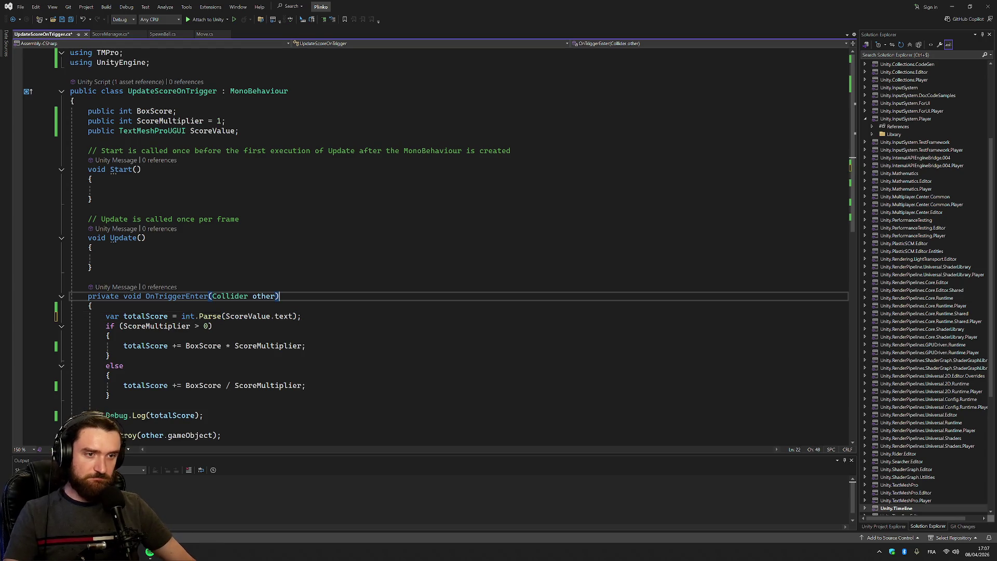
{"action": "left_click", "coordinate": [167, 316]}
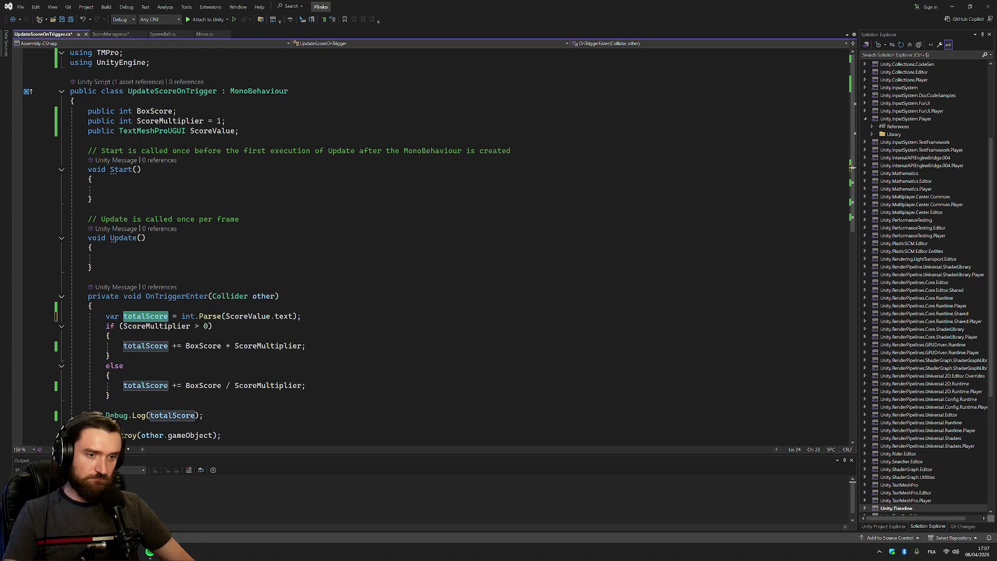
Start a totalScore line on the empty line above Destroy.
{"action": "scroll", "coordinate": [439, 244], "scroll_direction": "down", "scroll_amount": 3}
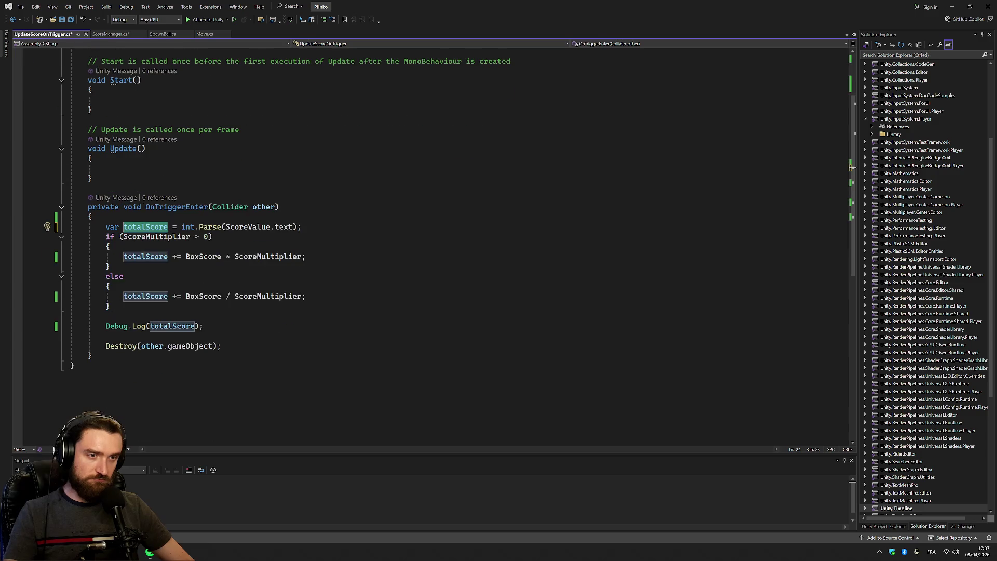
{"action": "left_click", "coordinate": [106, 336]}
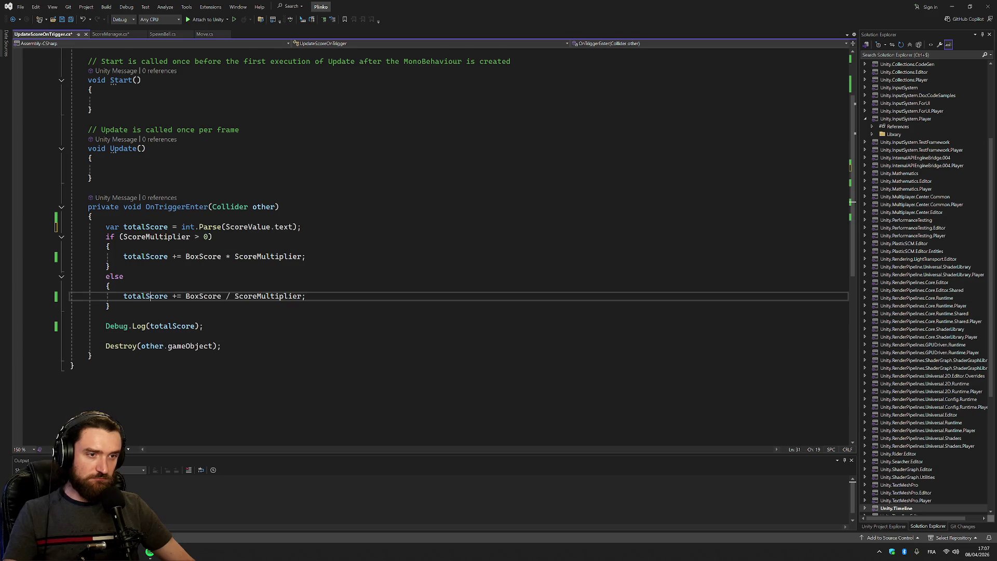
{"action": "type", "text": "totalScore"}
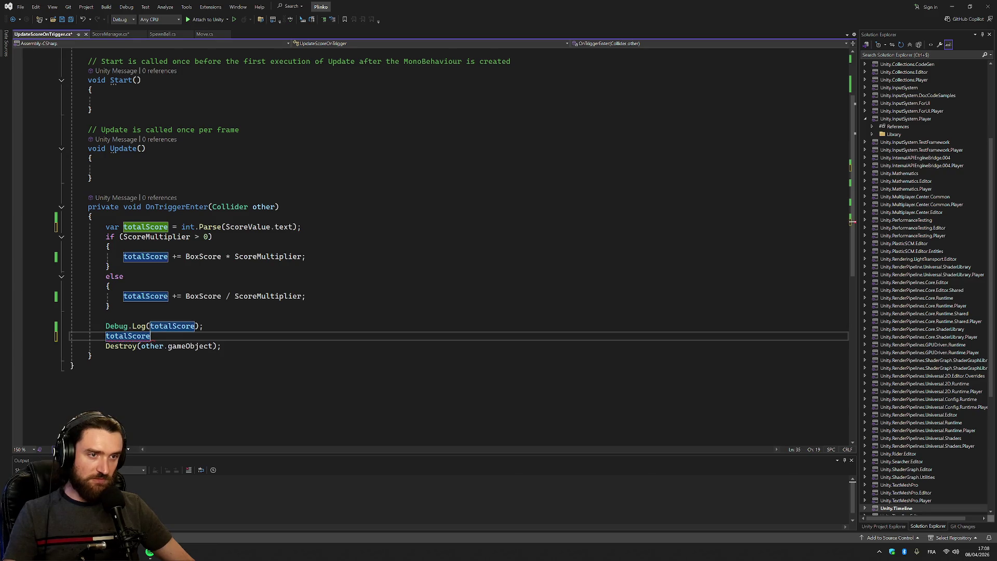
Write ScoreValue.text = totalScore.ToString() on the line above Destroy.
{"action": "key", "text": "ctrl+BackSpace"}
{"action": "left_click_drag", "start_coordinate": [225, 227], "coordinate": [294, 227]}
{"action": "key", "text": "ctrl+c"}
{"action": "left_click", "coordinate": [106, 336]}
{"action": "key", "text": "ctrl+v"}
{"action": "type", "text": "= totalScore"}
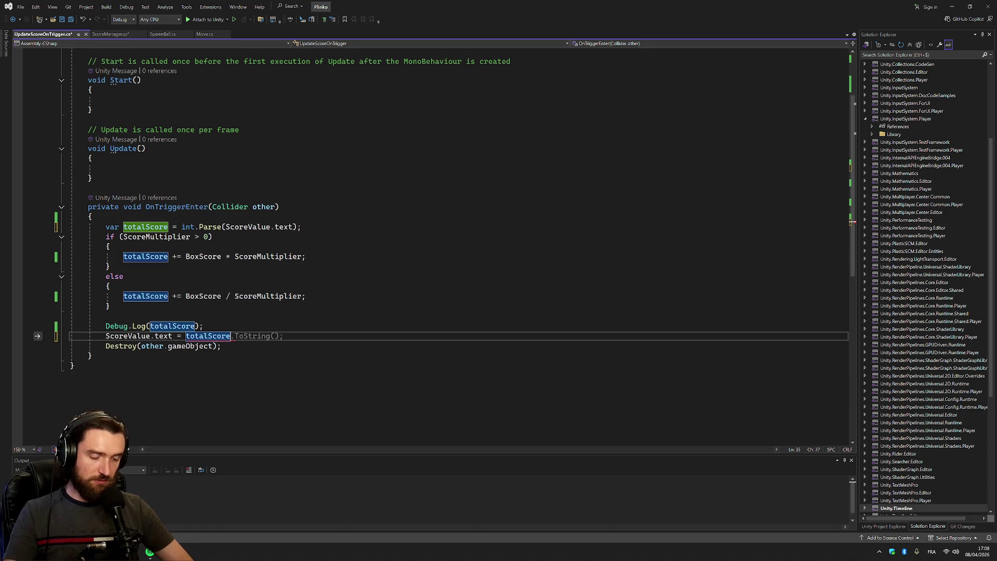
{"action": "key", "text": "Tab"}
Add blank lines around the score assignment and switch back to Unity.
{"action": "key", "text": "Return"}
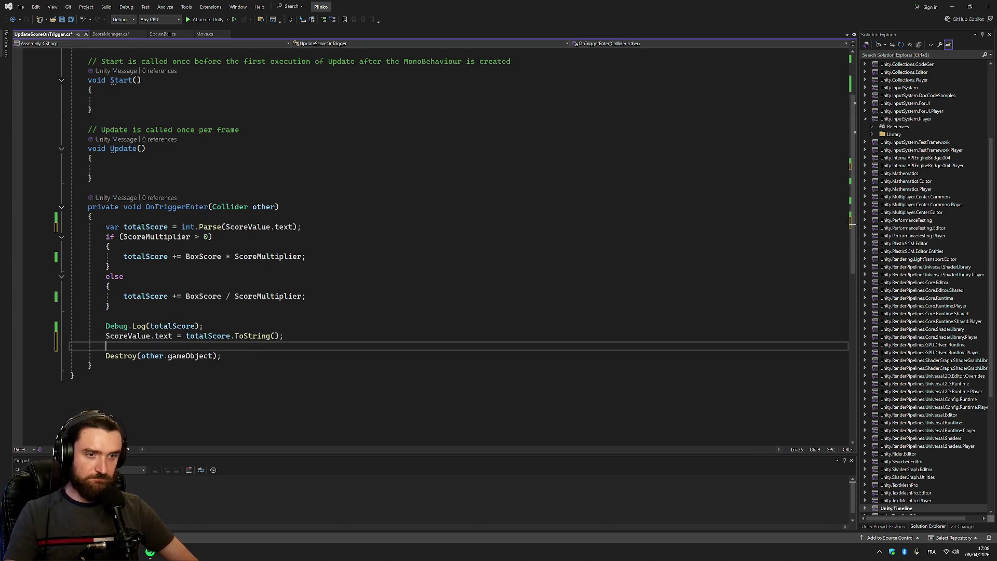
{"action": "key", "text": "Up"}
{"action": "key", "text": "Return"}
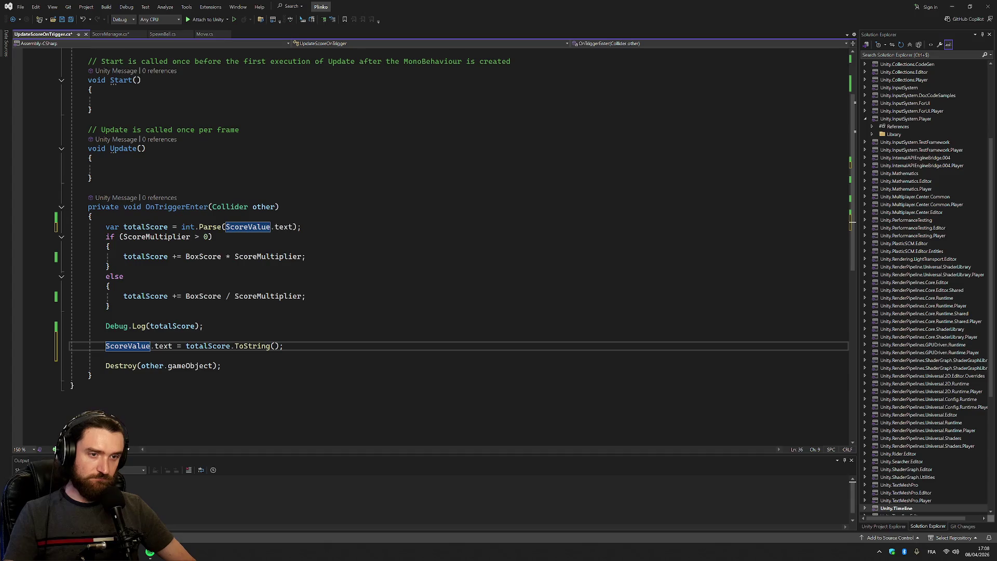
{"action": "key", "text": "Up"}
{"action": "key", "text": "Up"}
{"action": "key", "text": "Up"}
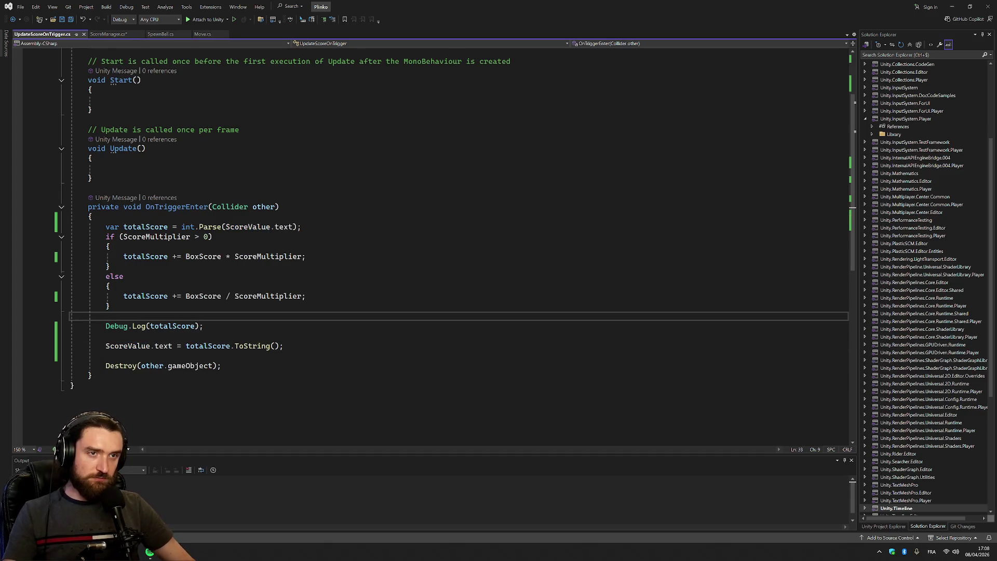
{"action": "scroll", "coordinate": [457, 244], "scroll_direction": "up", "scroll_amount": 3}
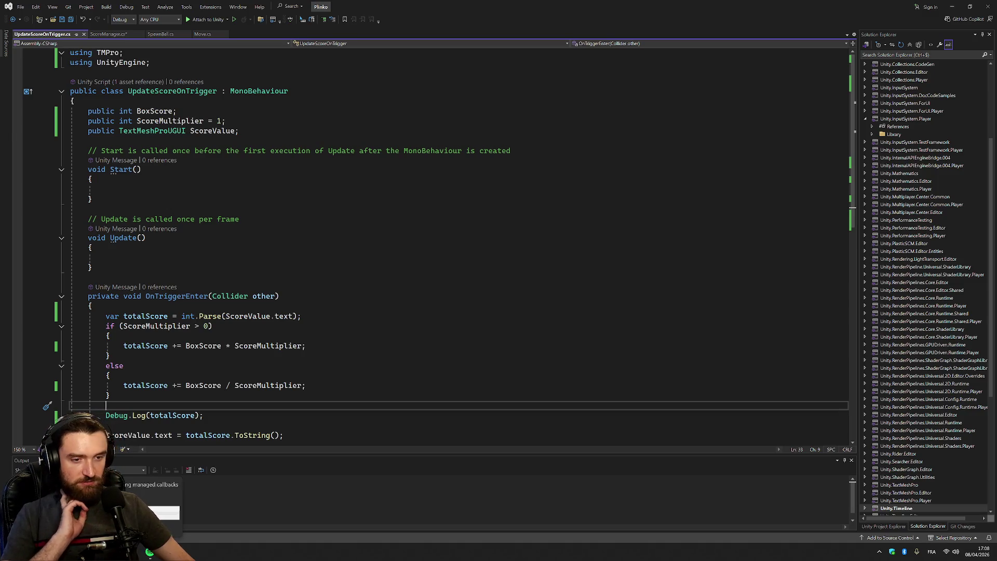
{"action": "key", "text": "alt+Tab"}
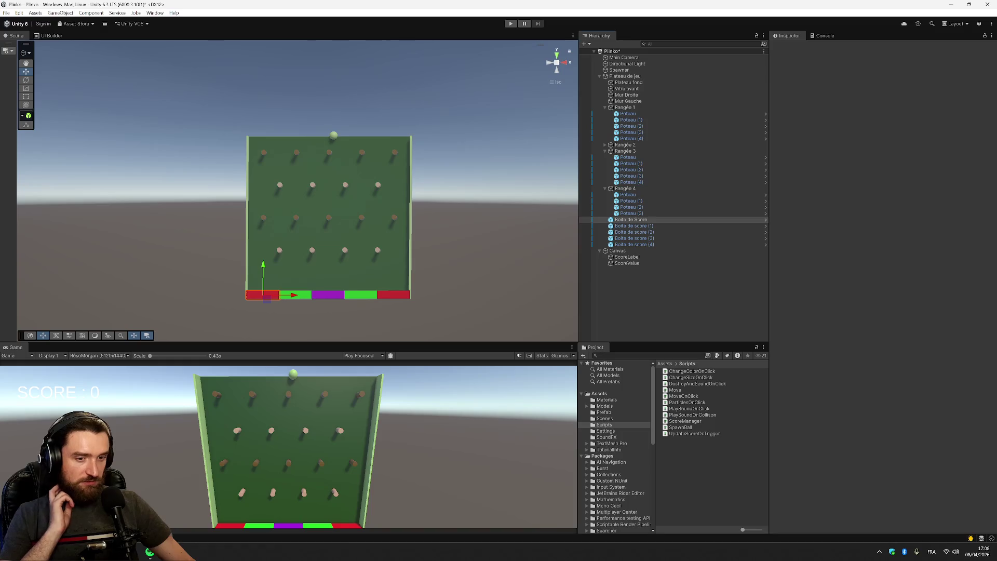
Link the ScoreValue text to Boite de Score's Score Value field, then select the Boite de score prefab.
{"action": "left_click", "coordinate": [646, 220]}
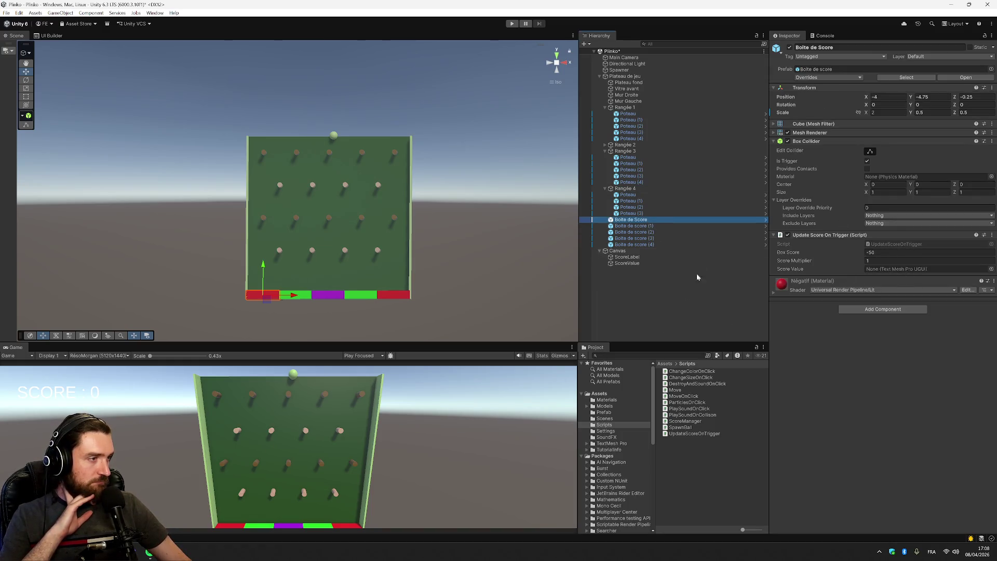
{"action": "mouse_move", "coordinate": [635, 263]}
{"action": "left_mouse_down"}
{"action": "mouse_move", "coordinate": [734, 278]}
{"action": "mouse_move", "coordinate": [888, 275]}
{"action": "left_mouse_up"}
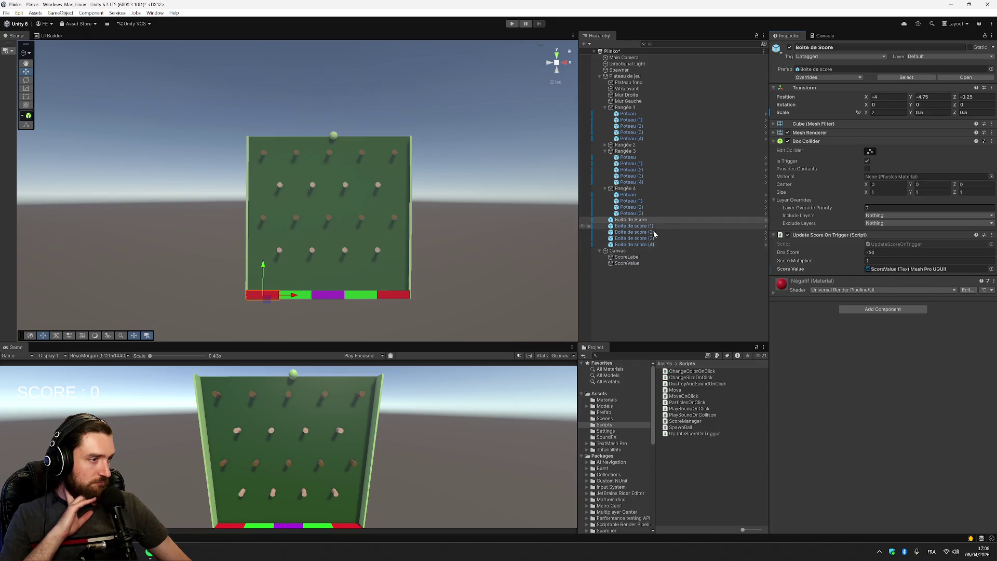
{"action": "left_click", "coordinate": [605, 412]}
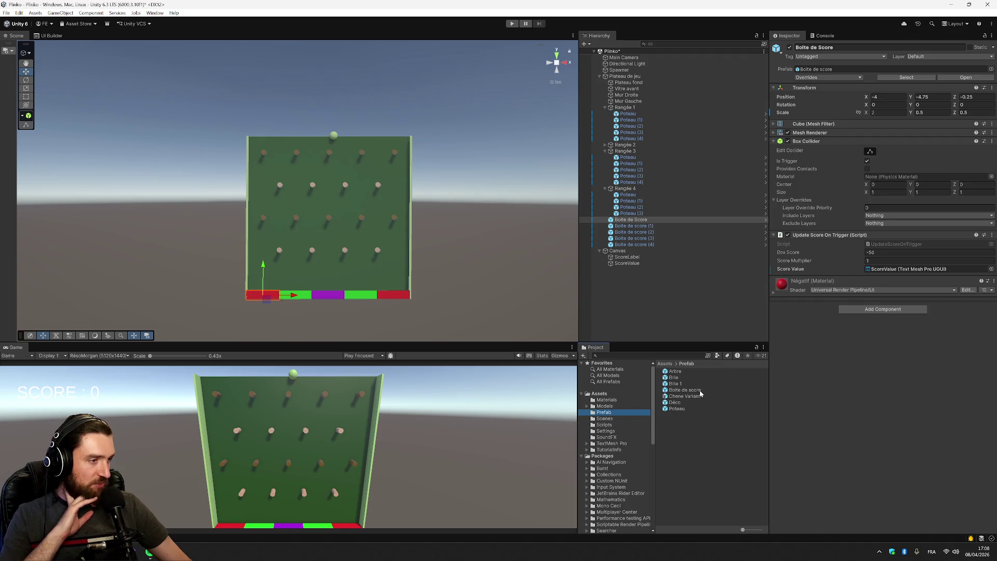
{"action": "left_click", "coordinate": [700, 390]}
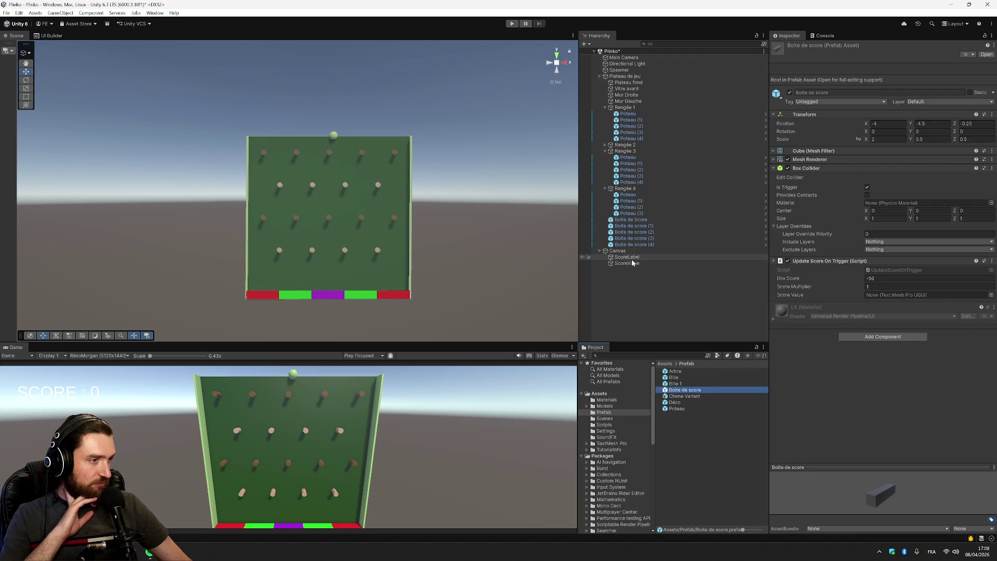
Try assigning ScoreValue to the Boite de score prefab, then save ScoreValue as a prefab in Assets.
{"action": "mouse_move", "coordinate": [627, 263]}
{"action": "left_mouse_down"}
{"action": "mouse_move", "coordinate": [915, 294]}
{"action": "mouse_move", "coordinate": [893, 297]}
{"action": "left_mouse_up"}
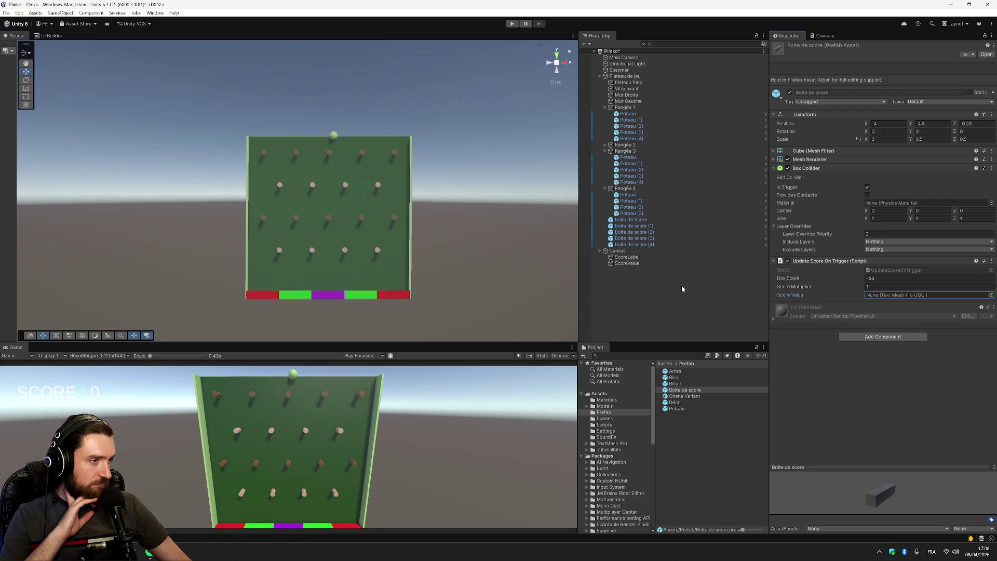
{"action": "left_click_drag", "start_coordinate": [628, 263], "coordinate": [965, 295]}
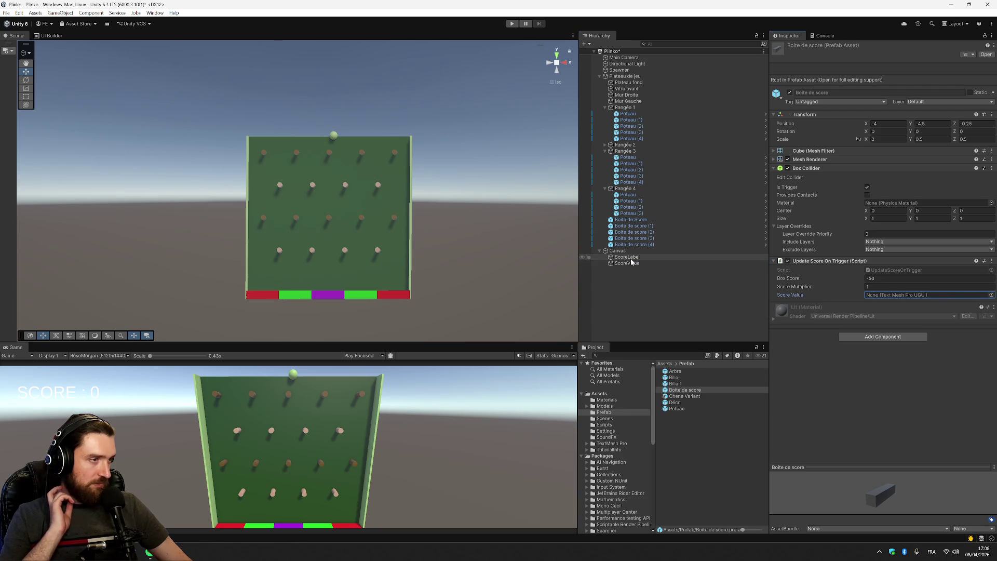
{"action": "left_click", "coordinate": [618, 347]}
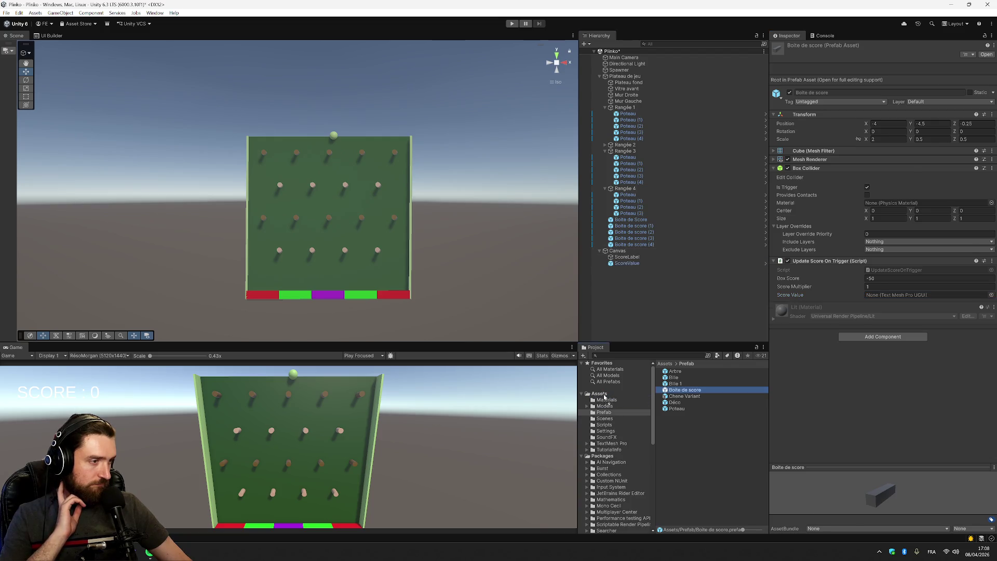
{"action": "left_click_drag", "start_coordinate": [605, 397], "coordinate": [602, 394]}
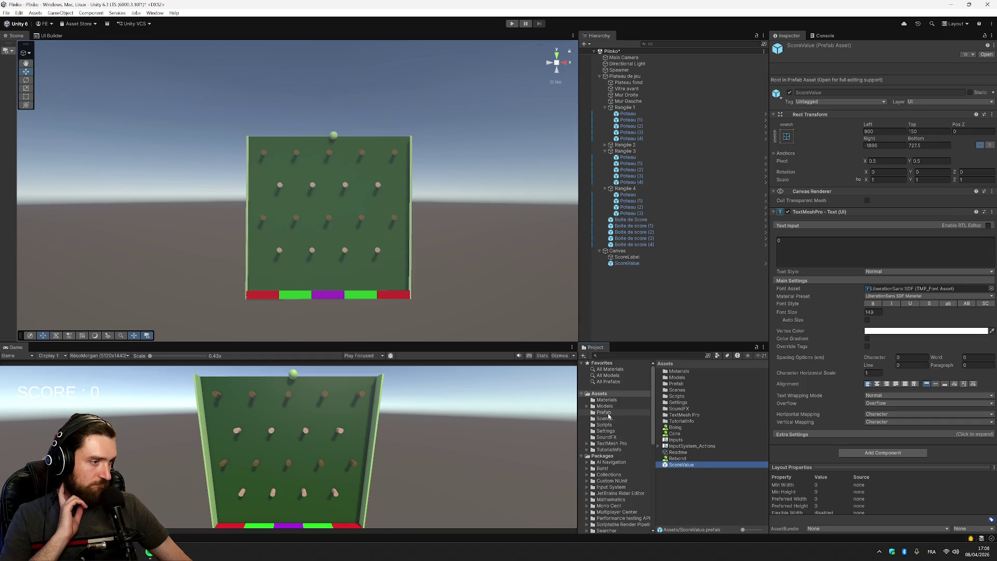
Move the ScoreValue prefab into the Assets/Prefab folder.
{"action": "left_click_drag", "start_coordinate": [609, 415], "coordinate": [609, 414]}
{"action": "left_click", "coordinate": [608, 413]}
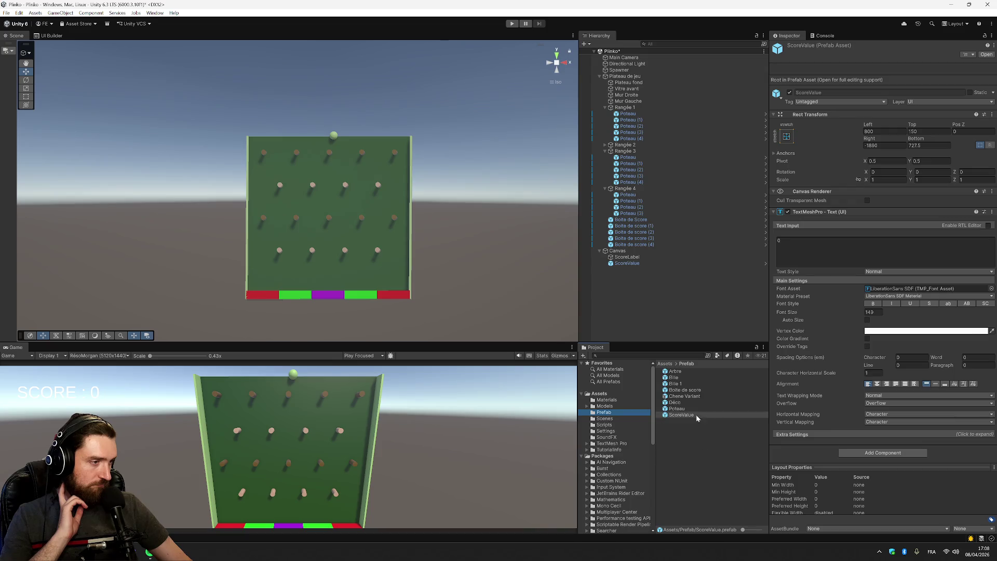
{"action": "left_click", "coordinate": [682, 415]}
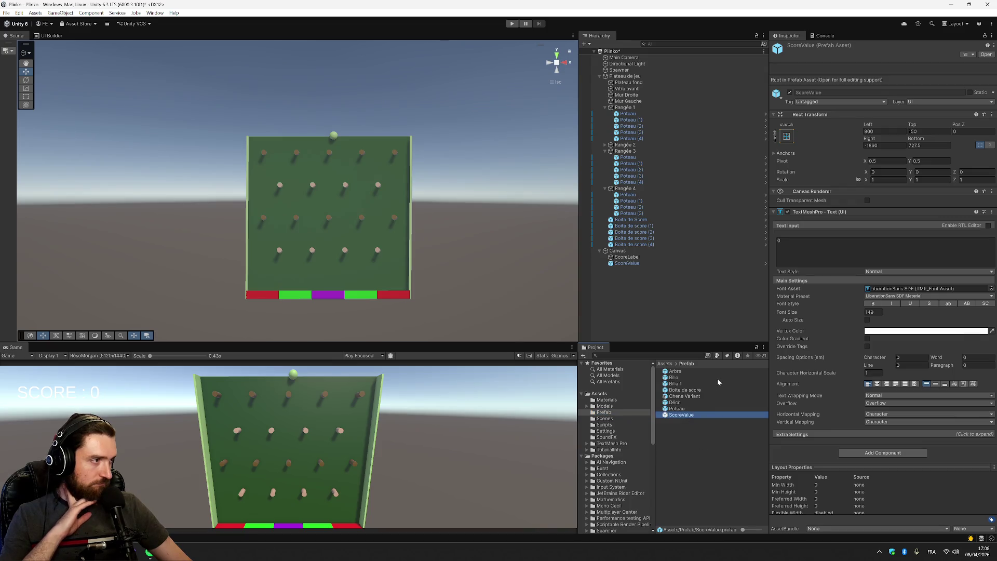
Assign the ScoreValue prefab as the Boite de score prefab's Score Value.
{"action": "left_click", "coordinate": [676, 385]}
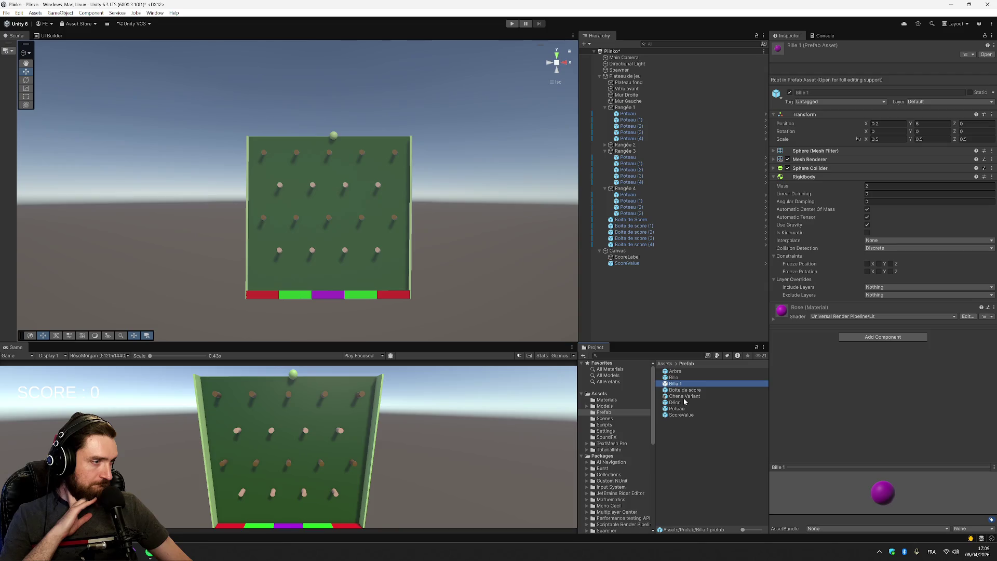
{"action": "left_click", "coordinate": [685, 390]}
{"action": "mouse_move", "coordinate": [691, 416]}
{"action": "left_mouse_down"}
{"action": "mouse_move", "coordinate": [848, 367]}
{"action": "mouse_move", "coordinate": [911, 295]}
{"action": "left_mouse_up"}
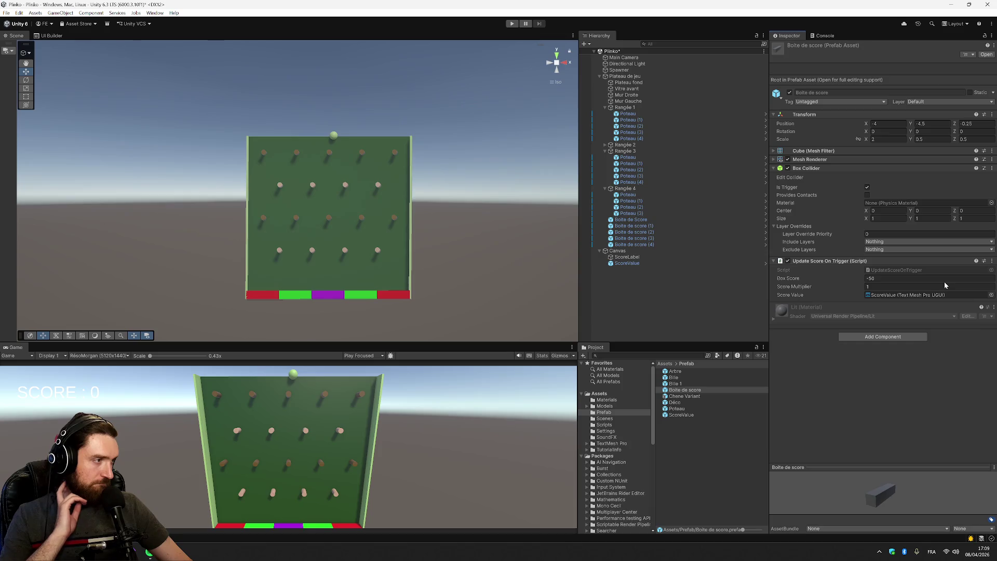
{"action": "left_click", "coordinate": [721, 299]}
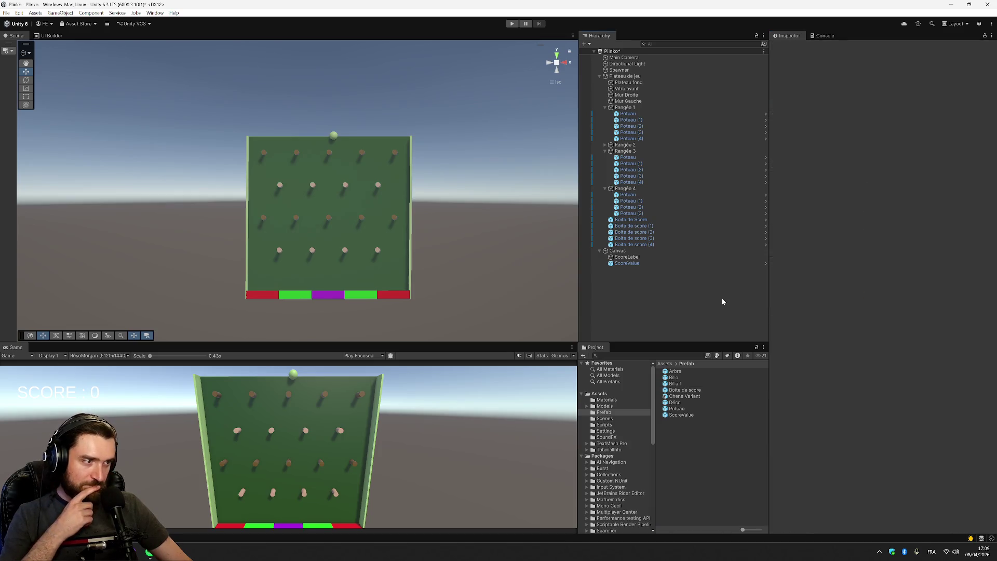
Play the Plinko game until SCORE shows -50 and check the Console's logged -50, 50, 100, 150.
{"action": "left_click", "coordinate": [629, 263]}
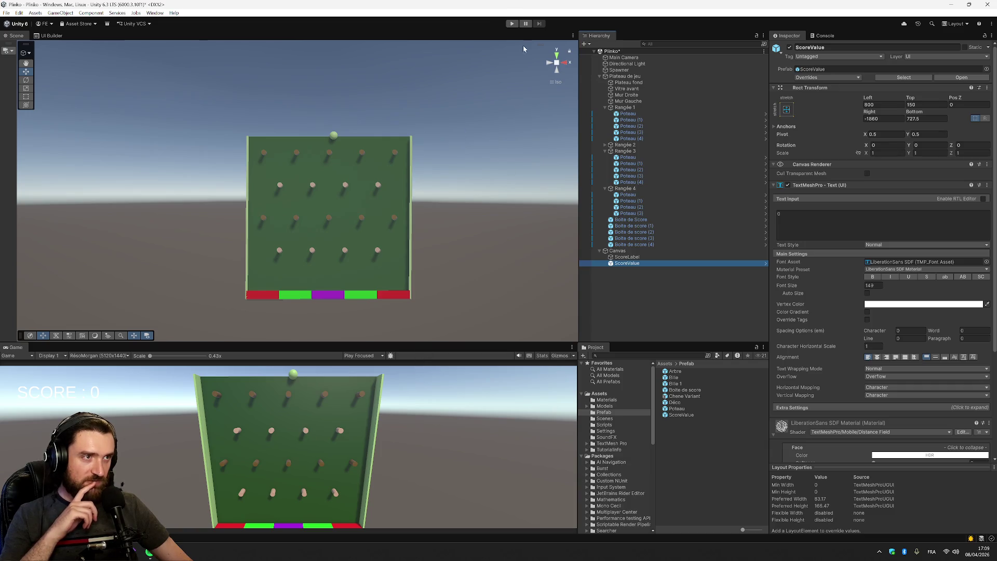
{"action": "left_click", "coordinate": [511, 24]}
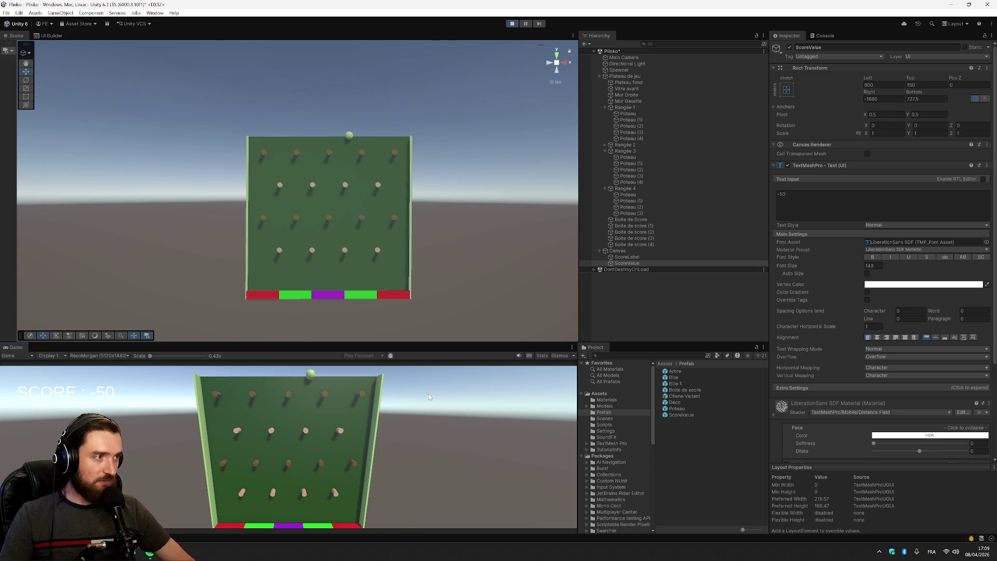
{"action": "left_click", "coordinate": [827, 39]}
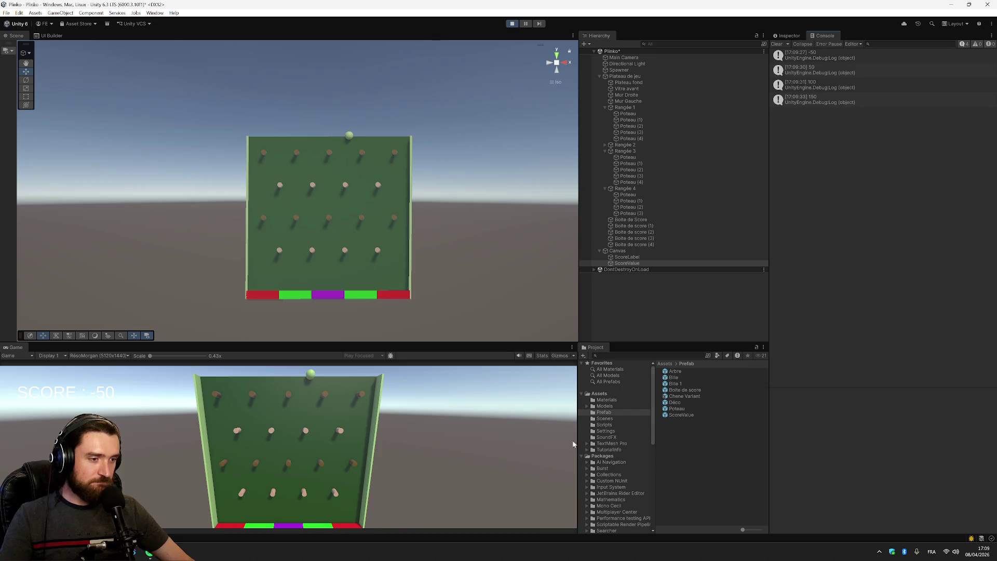
Check that Boite de score (2), (3) and (4) each reference ScoreValue as Score Value.
{"action": "left_click", "coordinate": [652, 240]}
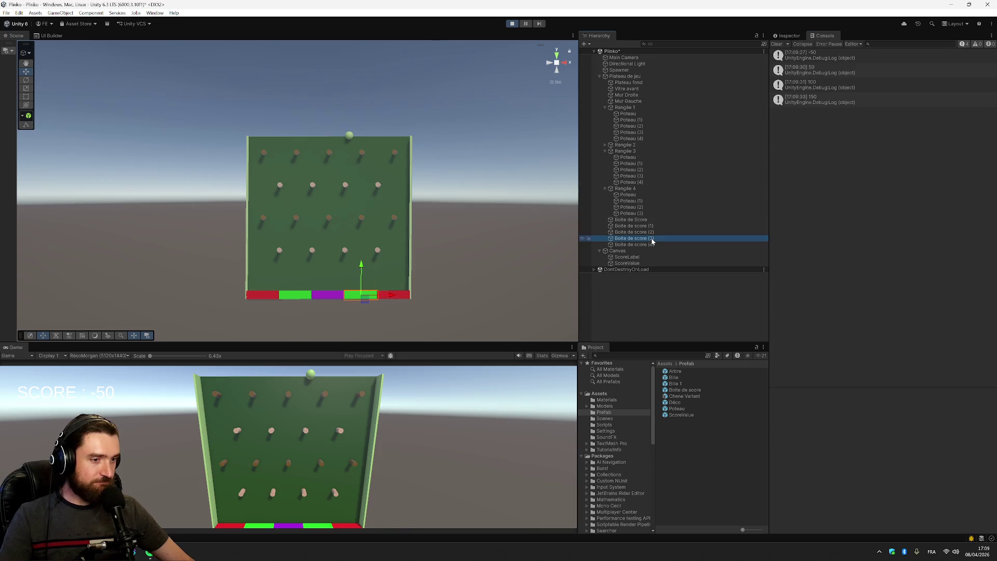
{"action": "left_click", "coordinate": [791, 36]}
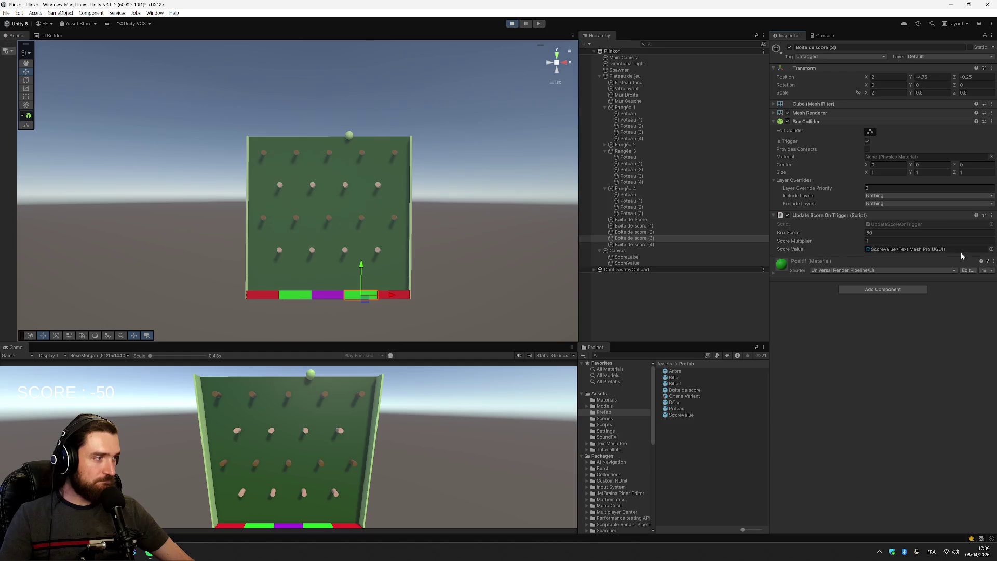
{"action": "left_click", "coordinate": [681, 232]}
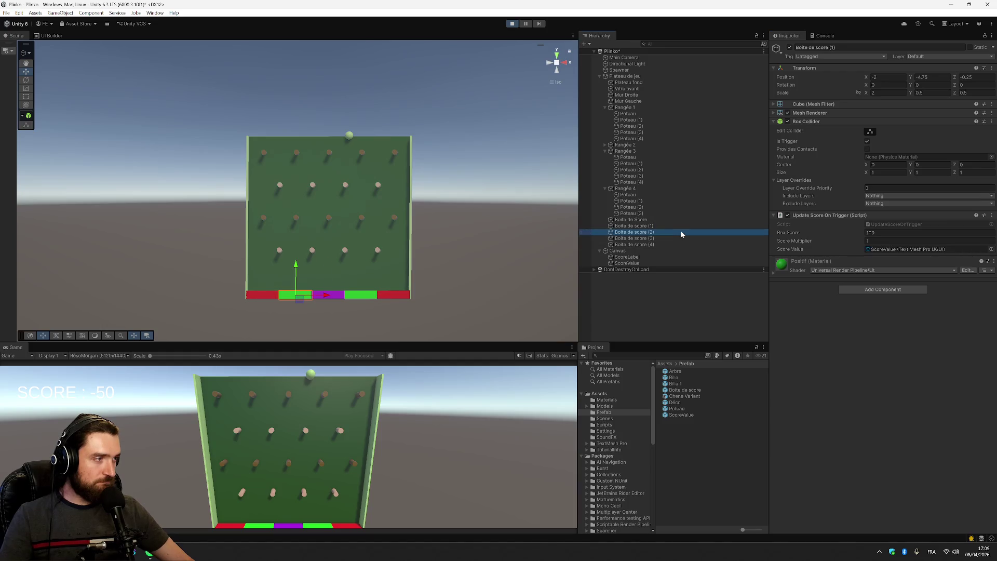
{"action": "left_click", "coordinate": [682, 238]}
{"action": "left_click", "coordinate": [682, 245]}
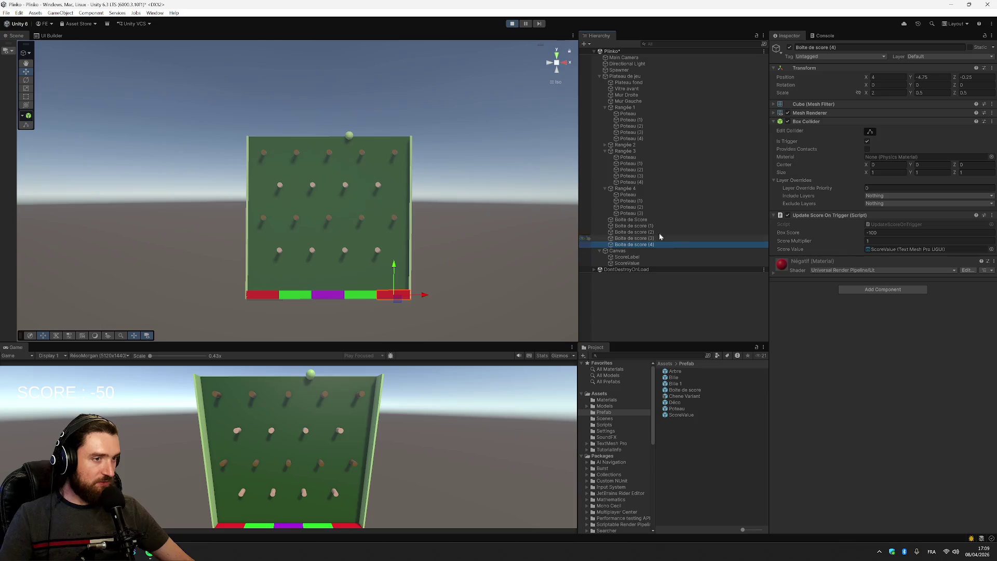
Drop four more balls onto the board, then return to Visual Studio with alt+Tab.
{"action": "left_click", "coordinate": [451, 399]}
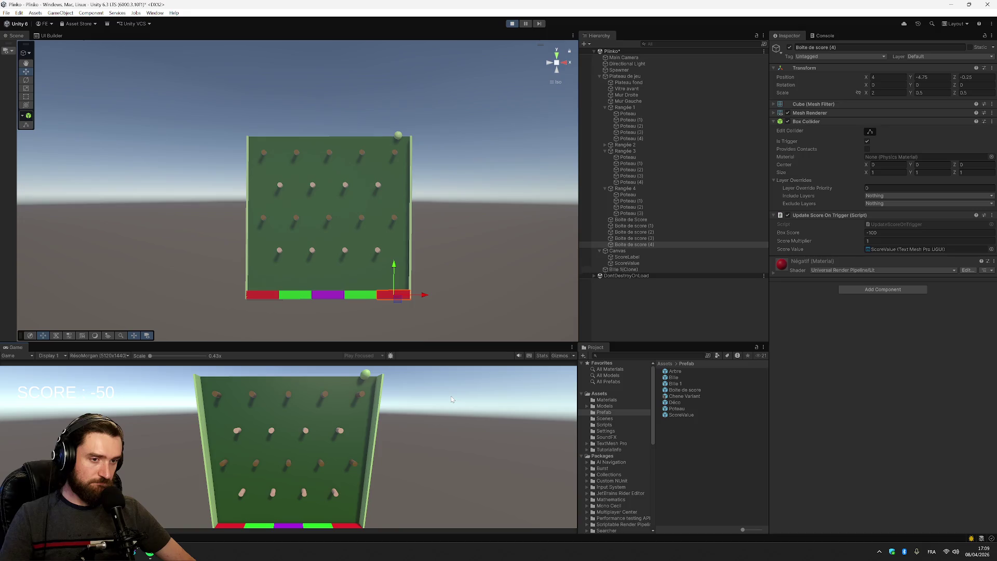
{"action": "left_click", "coordinate": [451, 399]}
{"action": "left_click", "coordinate": [451, 399]}
{"action": "left_click", "coordinate": [451, 400]}
{"action": "left_click", "coordinate": [451, 400]}
{"action": "left_click", "coordinate": [451, 399]}
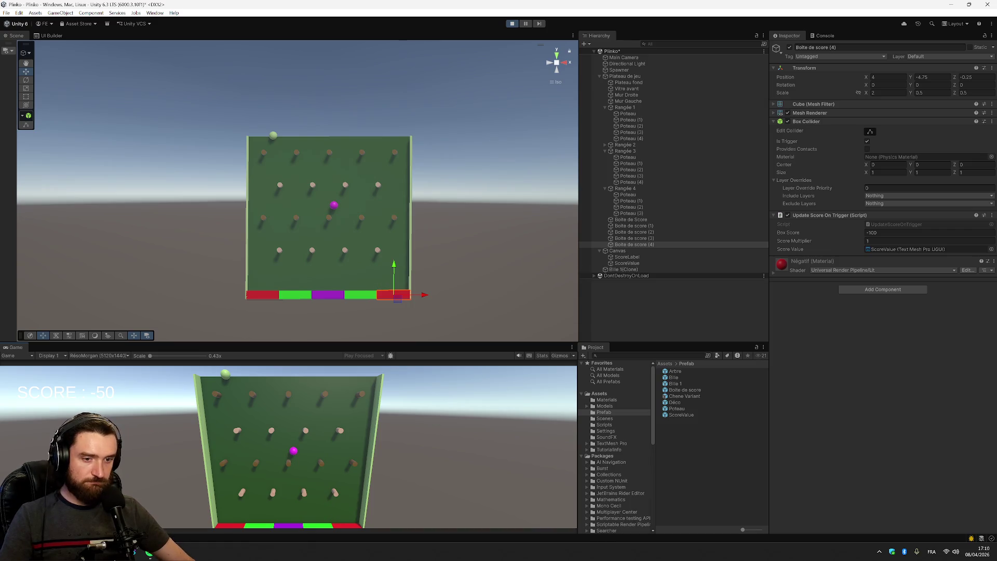
{"action": "key", "text": "alt+Tab"}
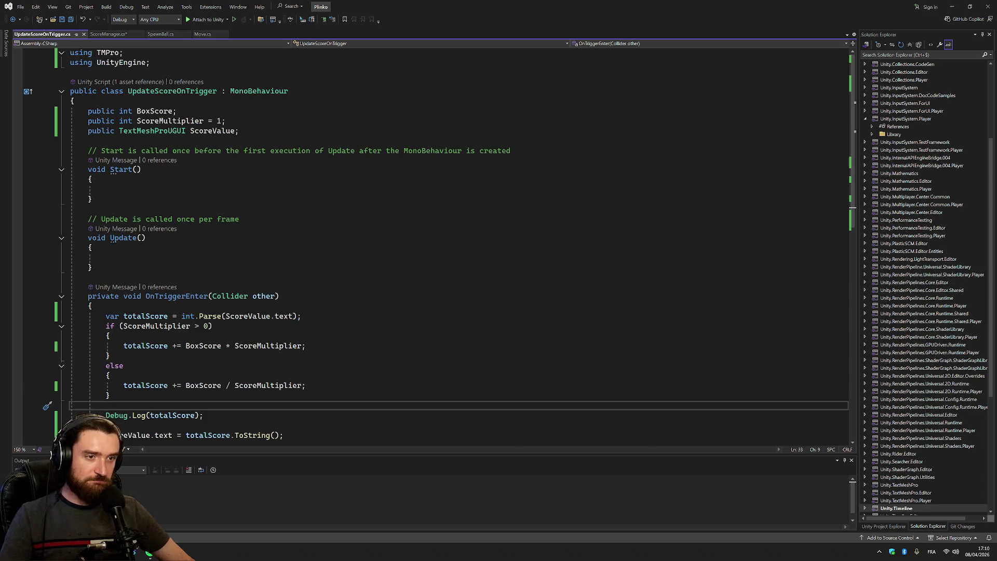